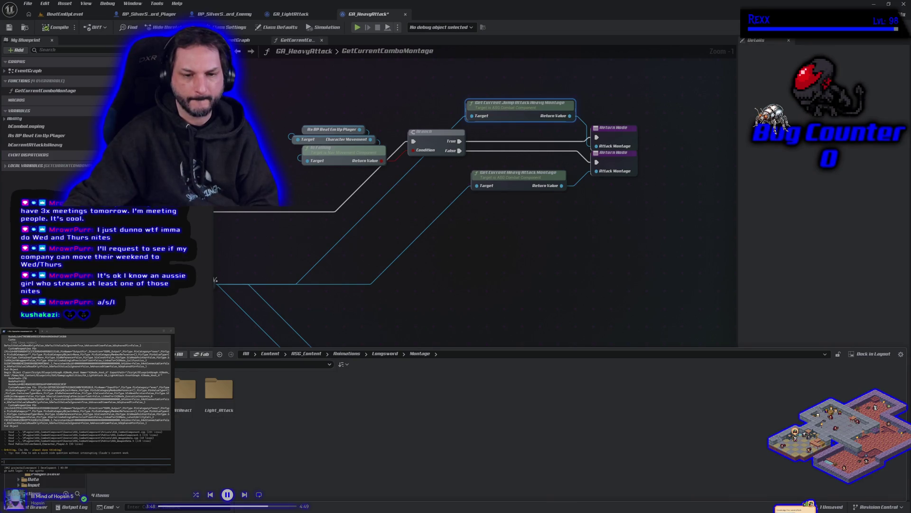
- Open the Heavy_Attack longsword montage and its Longs_Attack_p_D source animation, then go back to BeatEmUpLevel
double_click(151, 391)
double_click(187, 396)
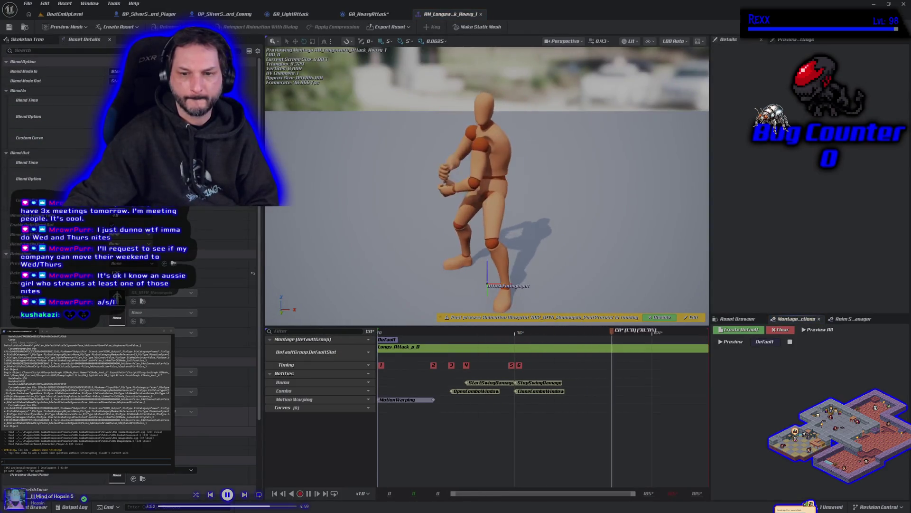
double_click(412, 348)
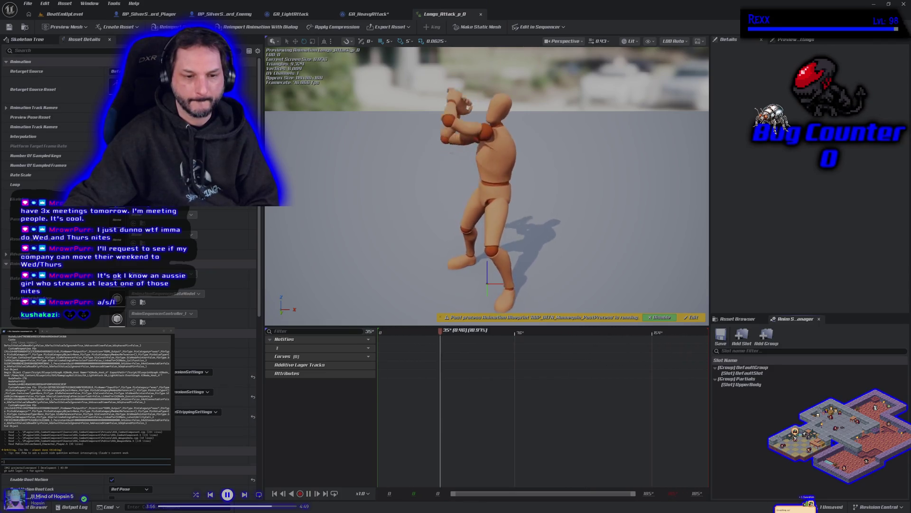
scroll(113, 482, "down", 2)
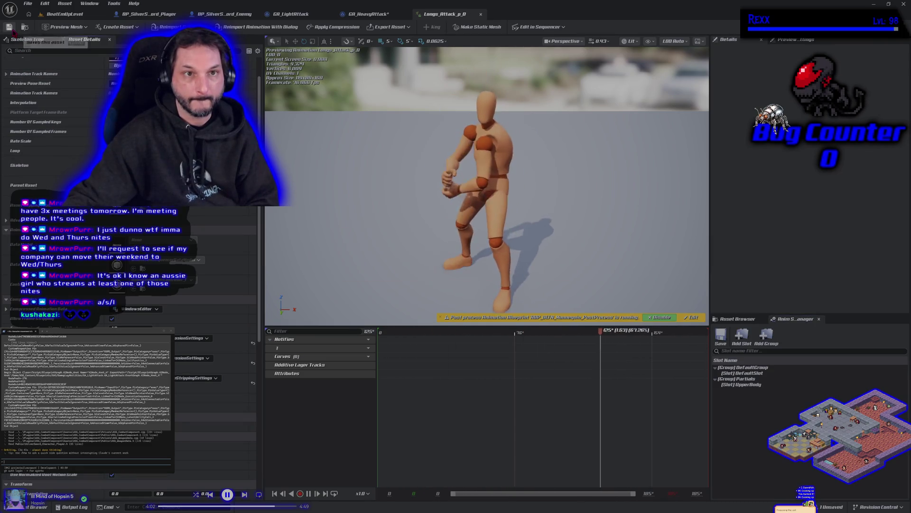
left_click(73, 16)
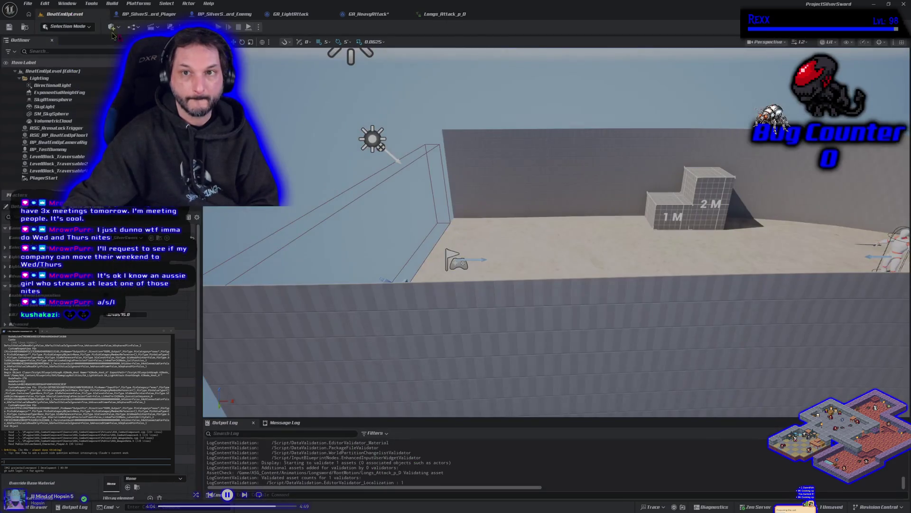
- Run a Play session attacking the test dummy, stop it, and reopen Longs_Attack_p_D
key("alt+p")
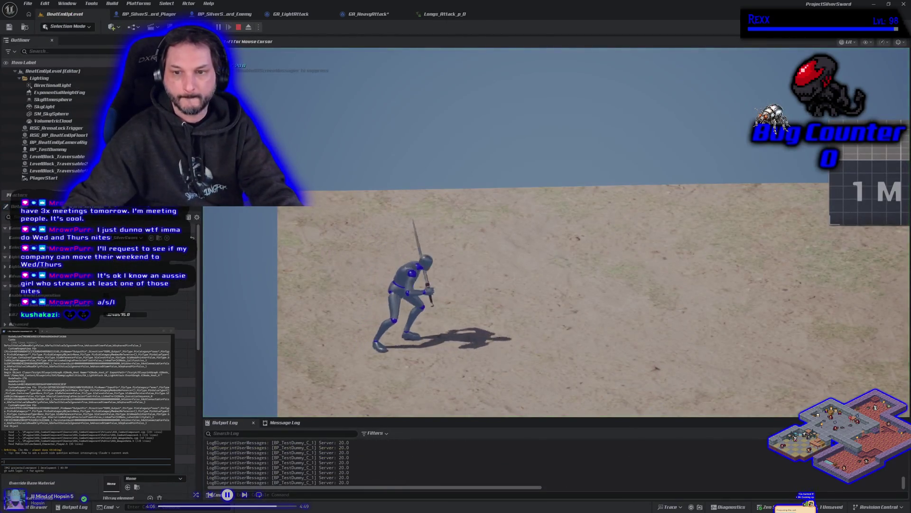
key("a")
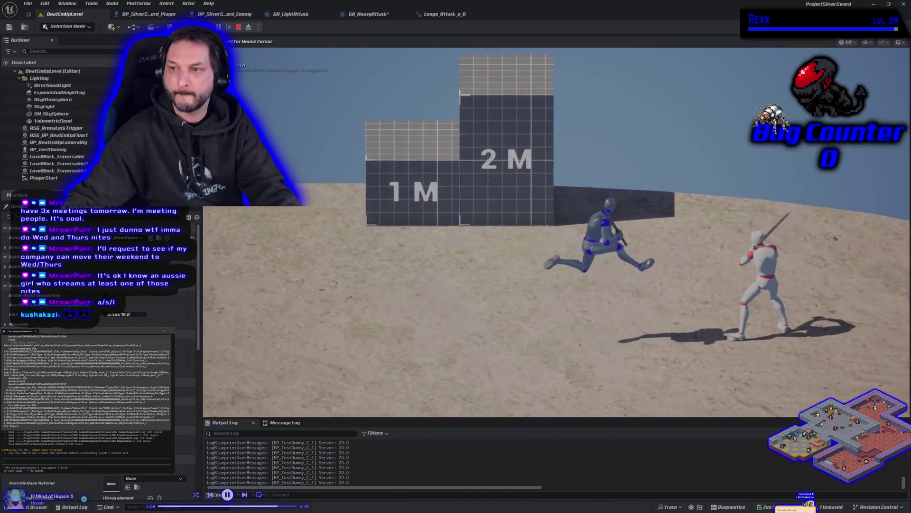
key("a")
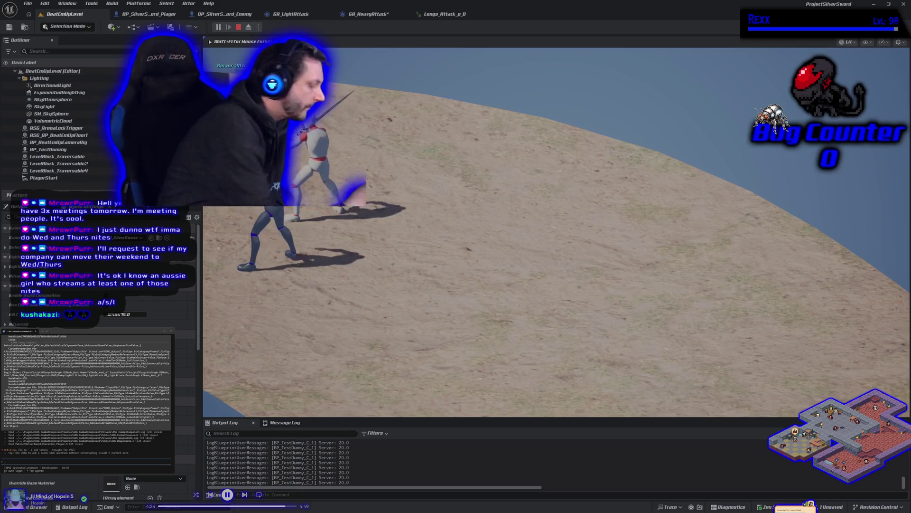
key("Escape")
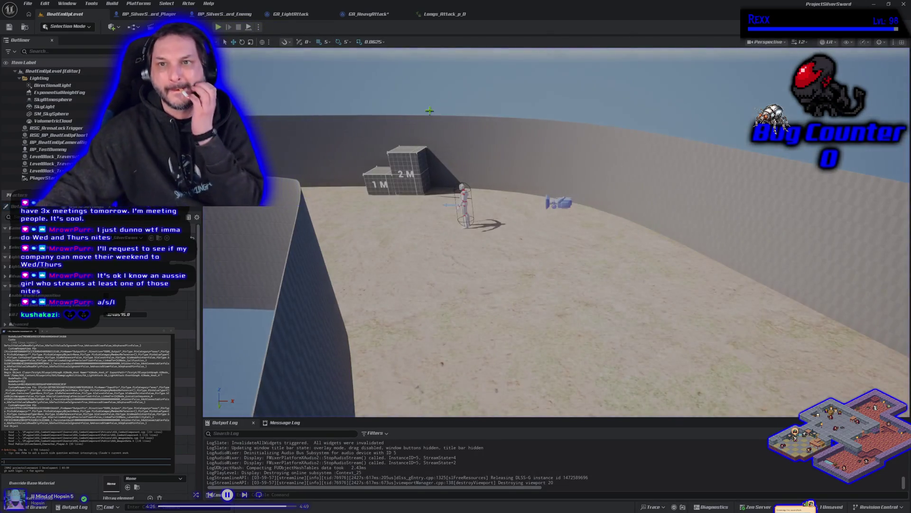
left_click(445, 15)
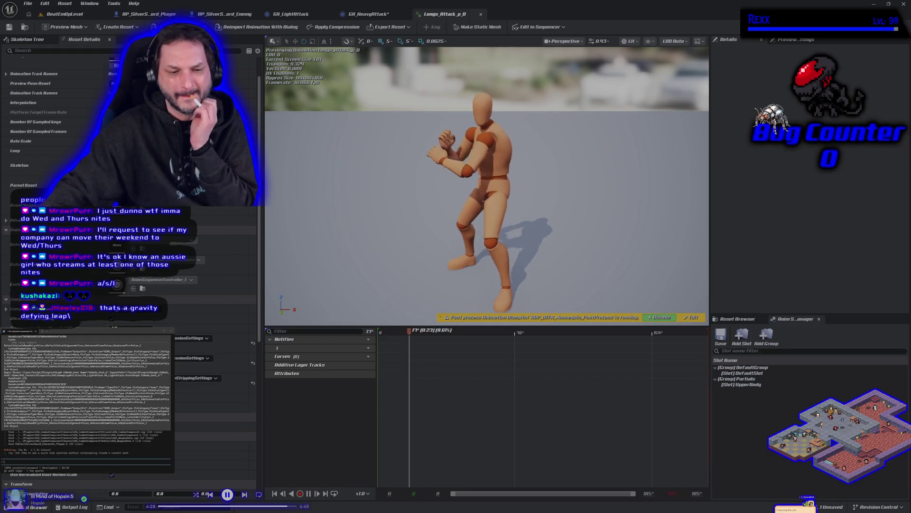
- Open AM_Longsword_Attack_Heavy_1 and select its MotionWarping notify to review its timing
key("ctrl+space")
double_click(185, 346)
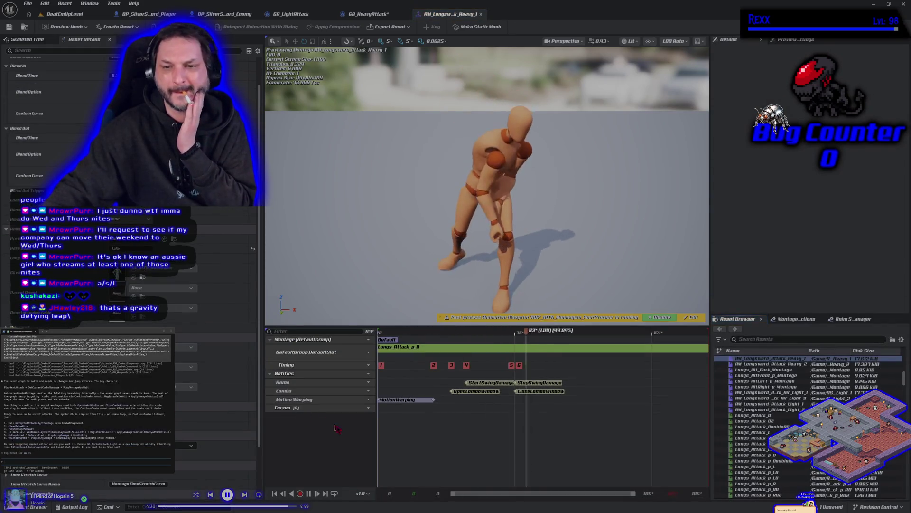
left_click(420, 399)
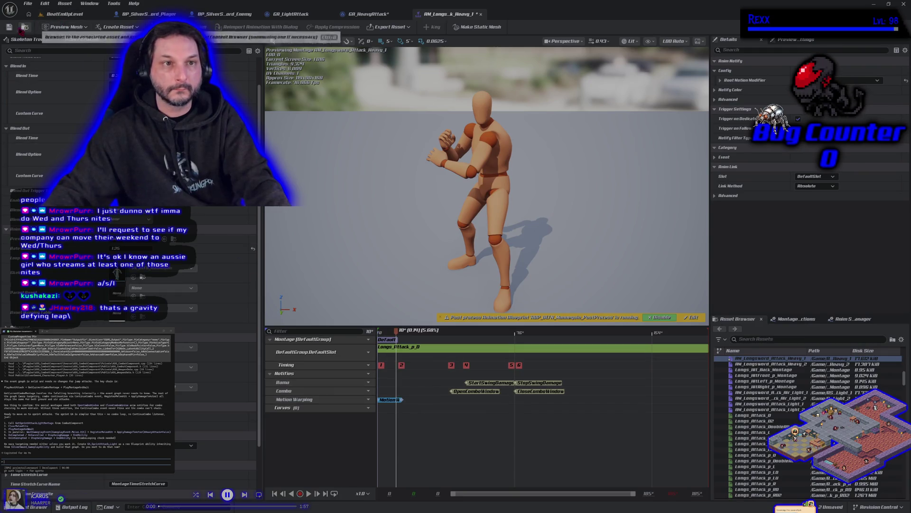
left_click(42, 16)
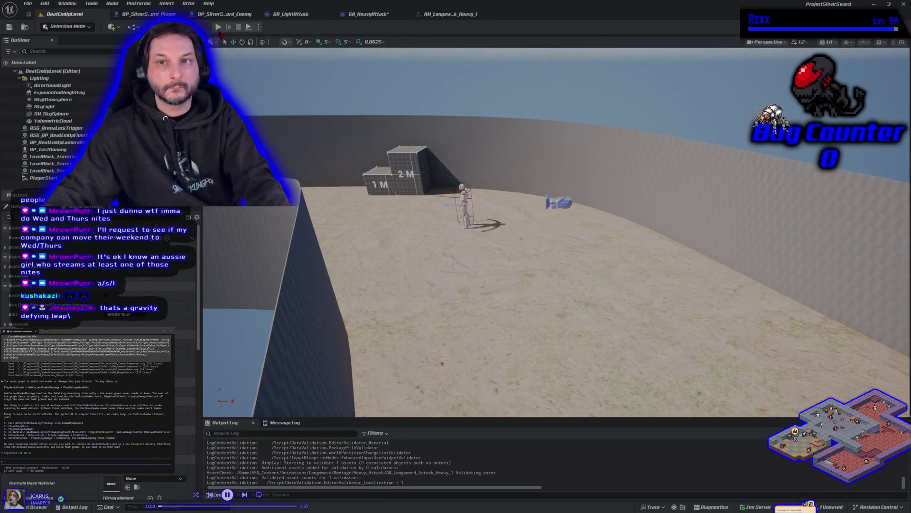
left_click(442, 18)
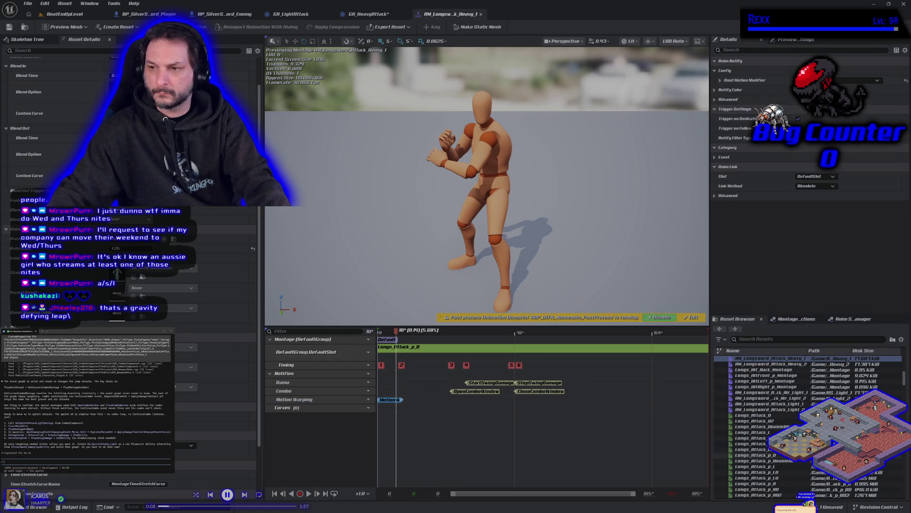
scroll(787, 422, "up", 3)
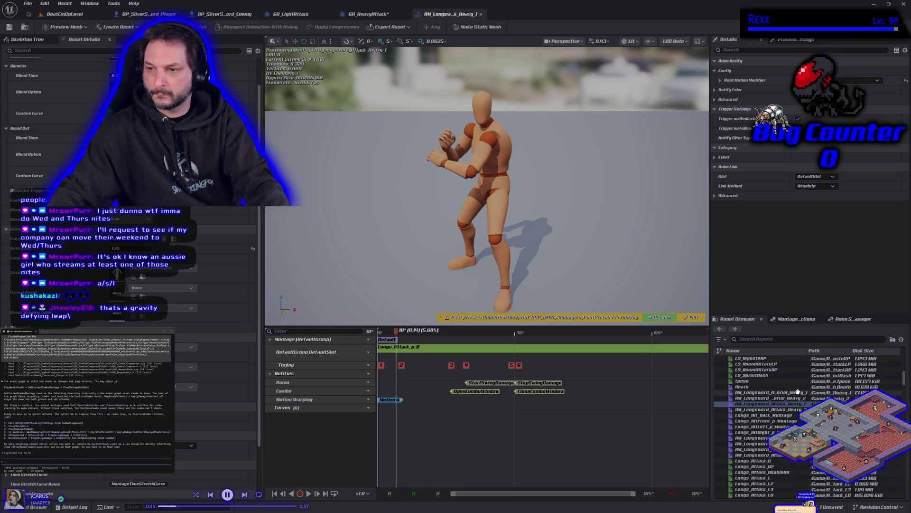
- Drag AM_Longsword_Aerial_Heavy_1's MotionWarping notify end from 0.409 s to 0.161 s
double_click(764, 393)
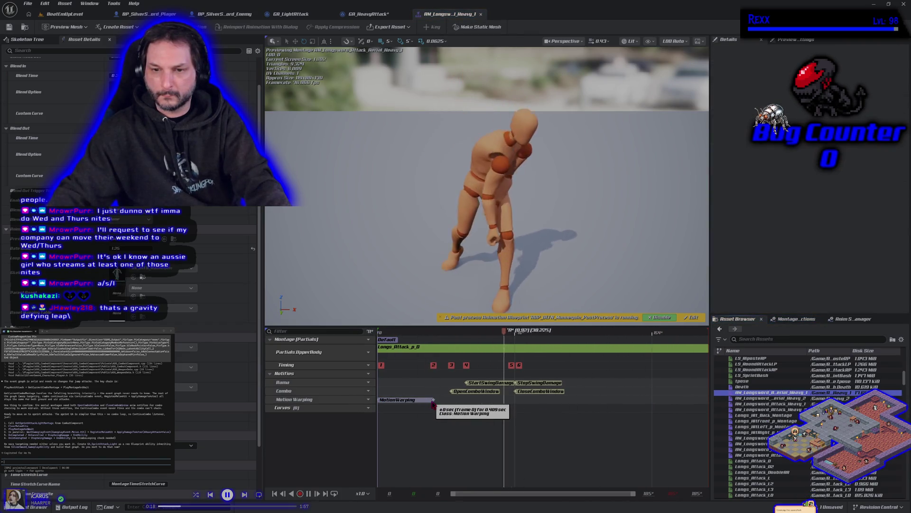
left_click_drag(431, 399, 401, 399)
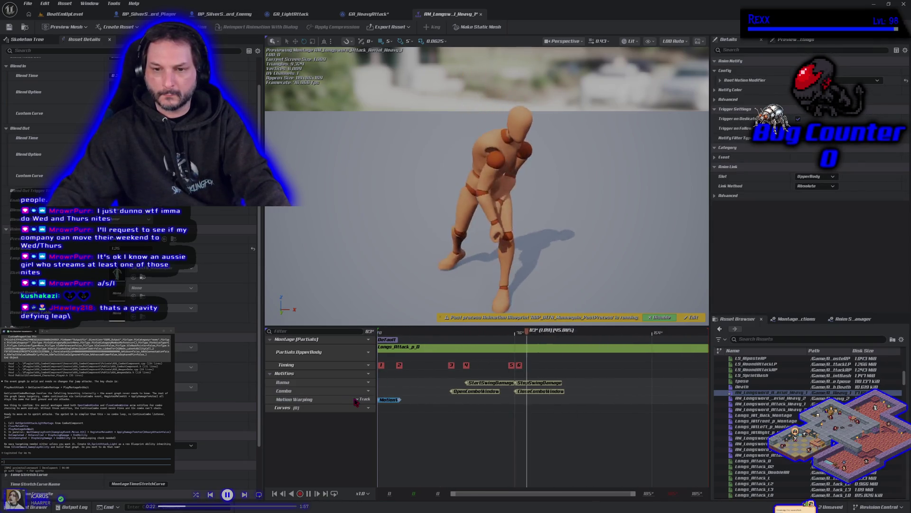
double_click(439, 347)
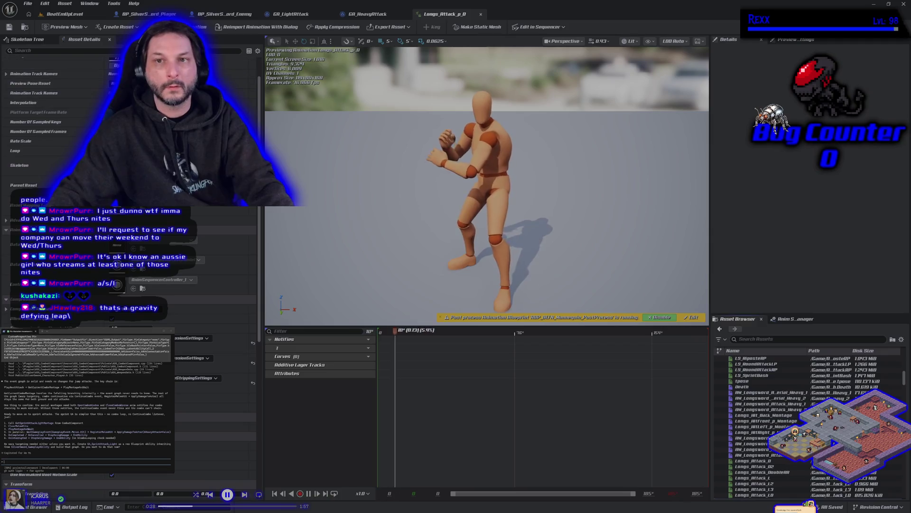
double_click(787, 393)
left_click(67, 13)
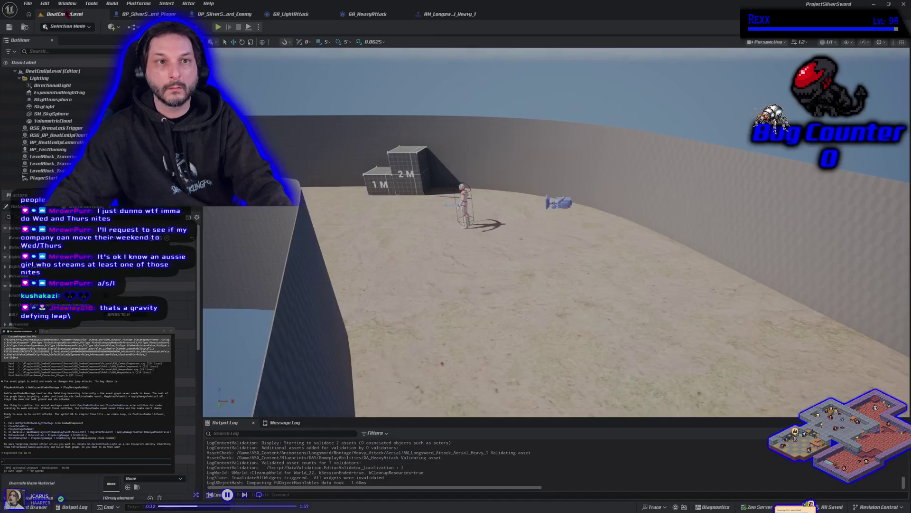
left_click(218, 28)
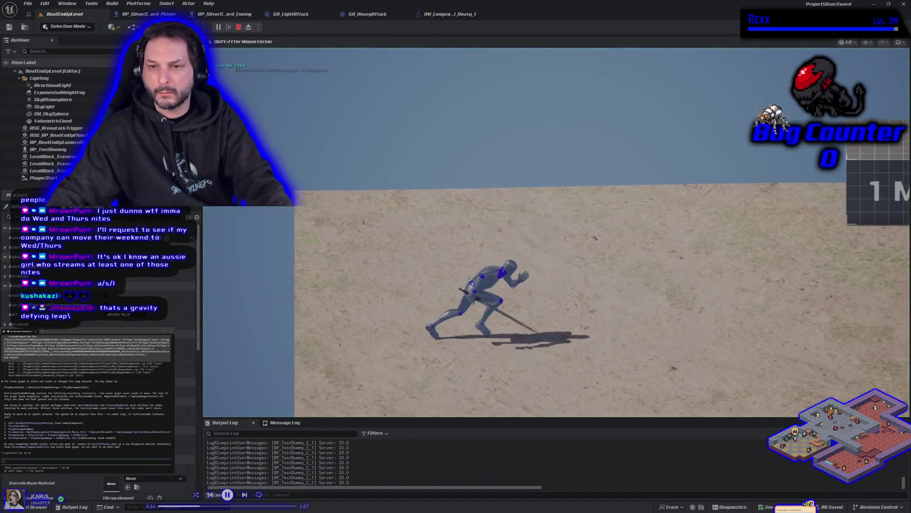
key("space")
key("a")
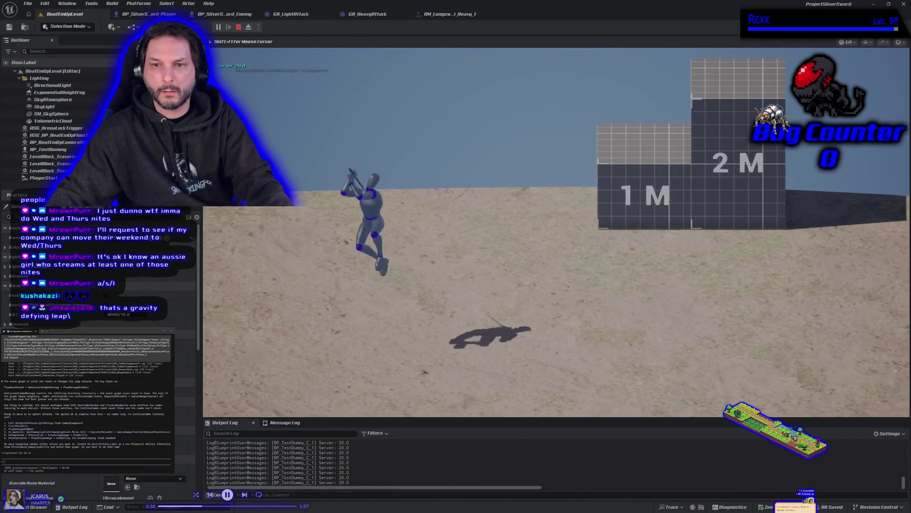
key("d")
key("space")
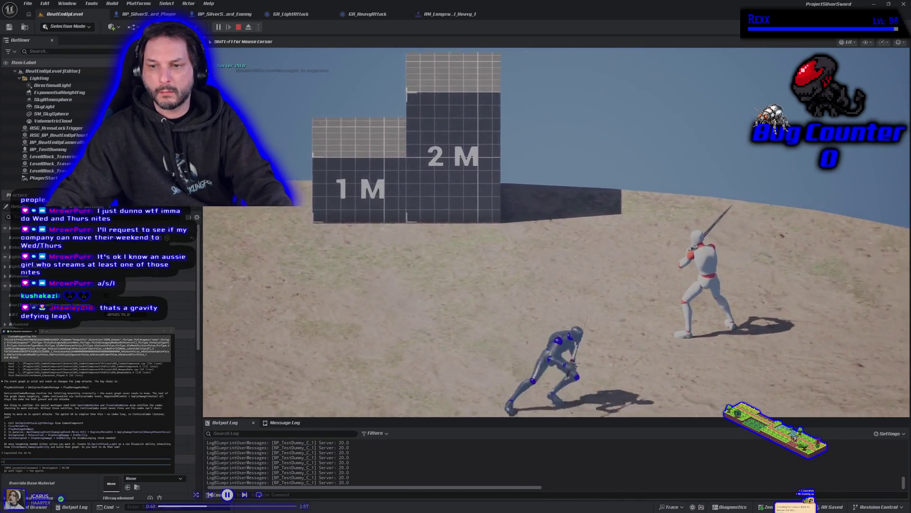
key("space")
key("a")
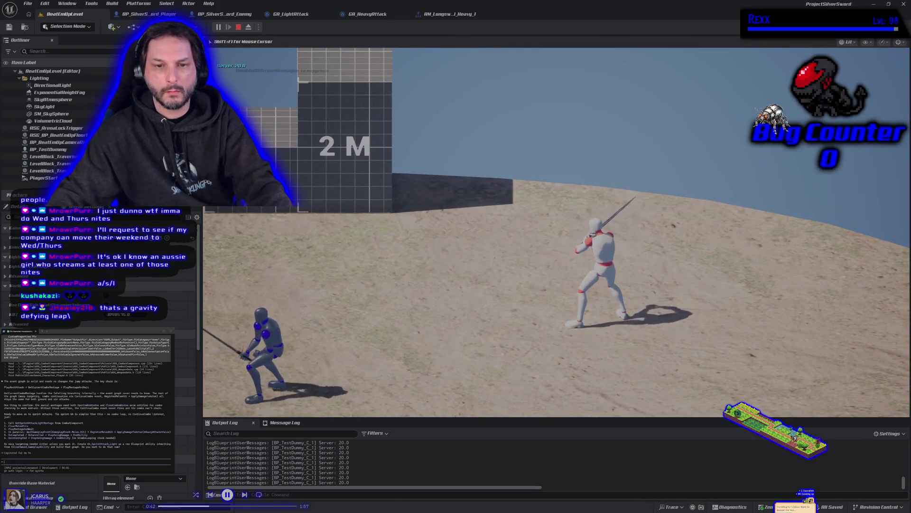
key("space")
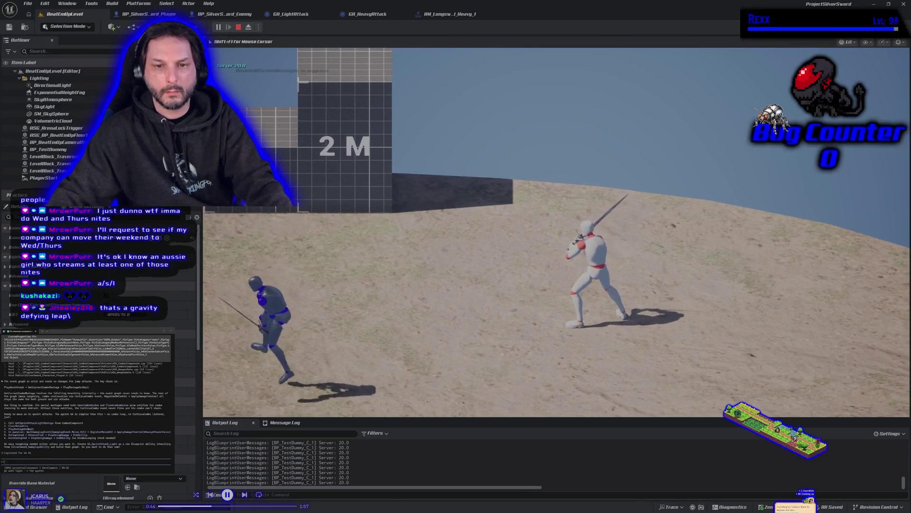
key("space")
key("s")
key("space")
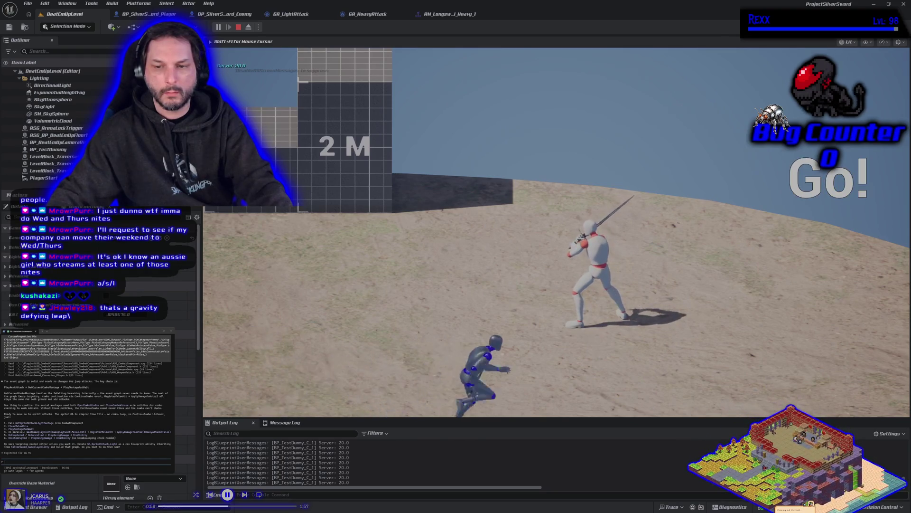
key("w")
key("space")
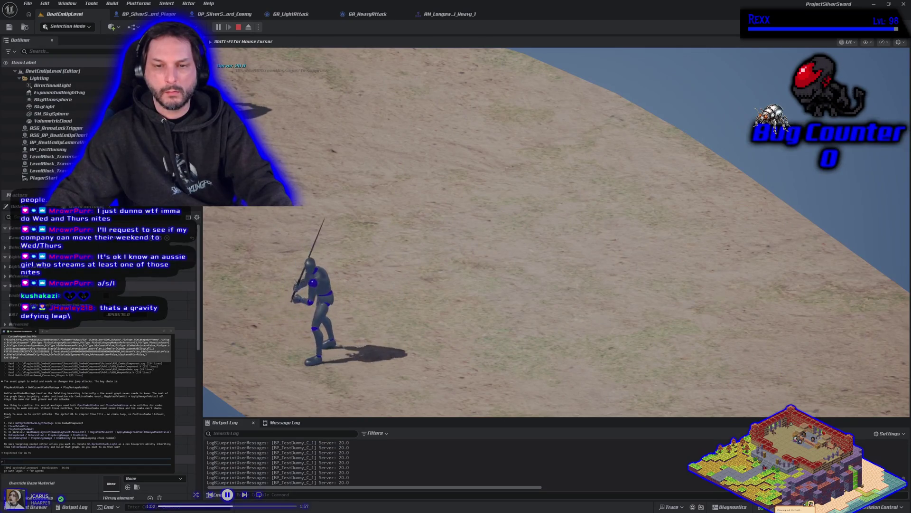
key("w")
key("a")
key("space")
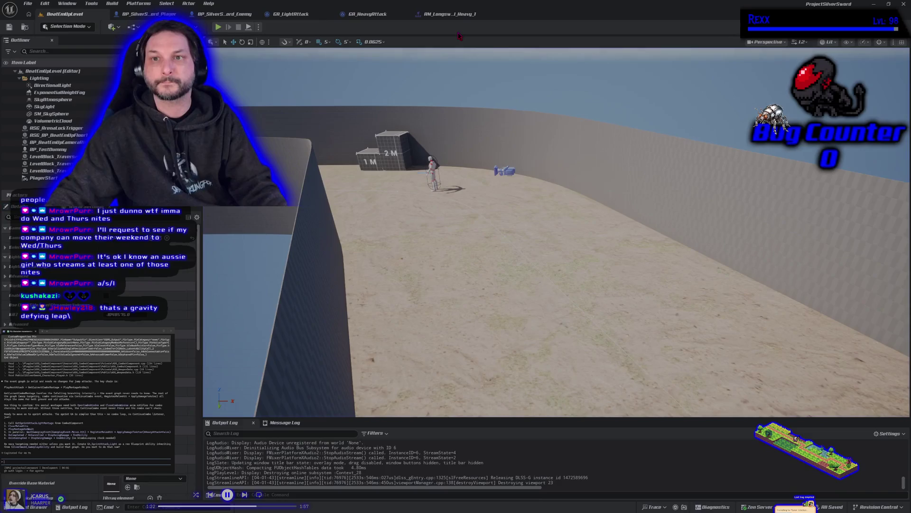
- Exit the game and inspect GA_HeavyAttack's GetCurrentComboMontage branch and return nodes
key("shift+F1")
left_click(449, 15)
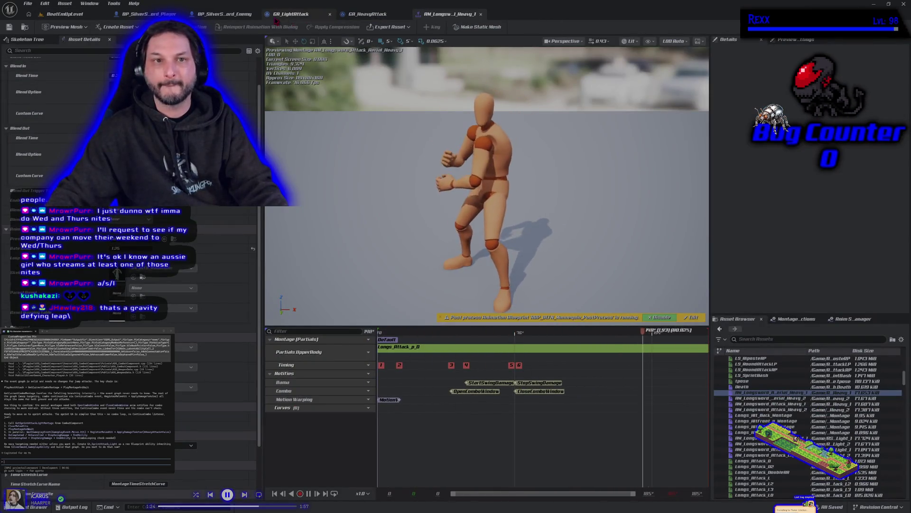
left_click(375, 15)
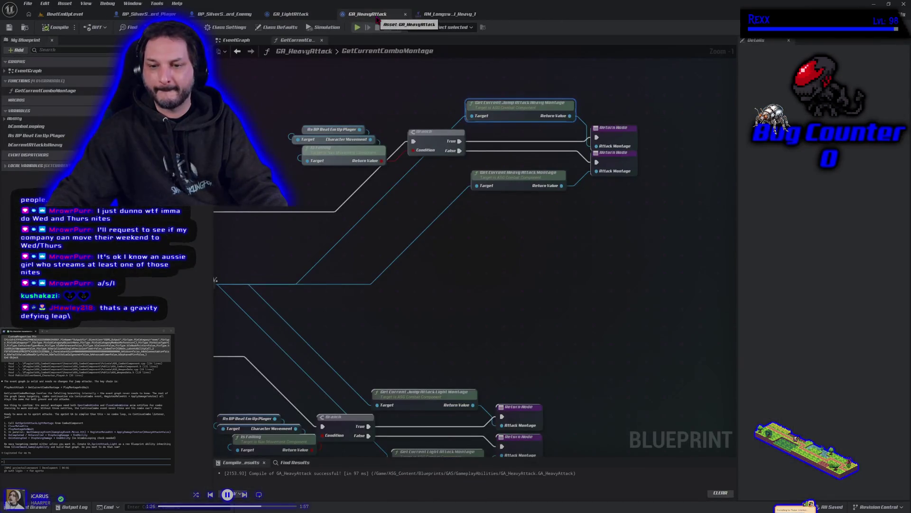
left_click_drag(516, 368, 712, 342)
scroll(712, 341, "down", 2)
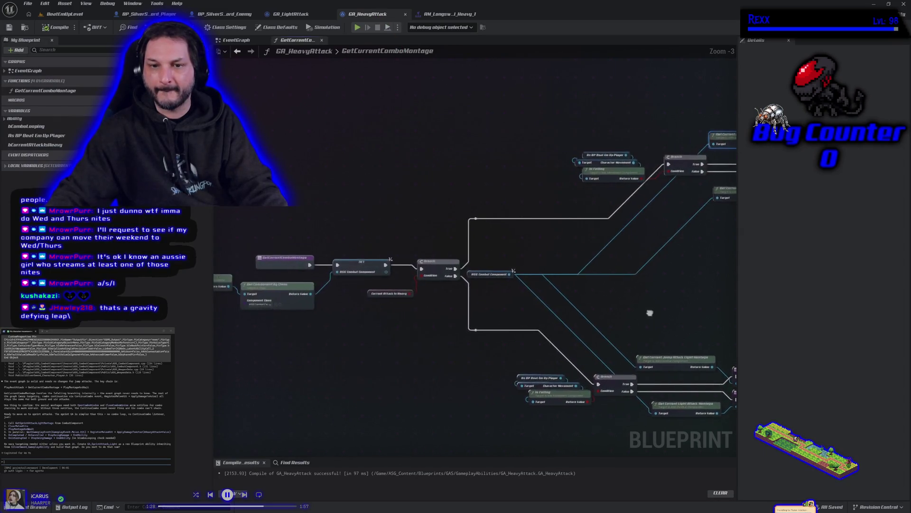
left_click_drag(684, 261, 453, 219)
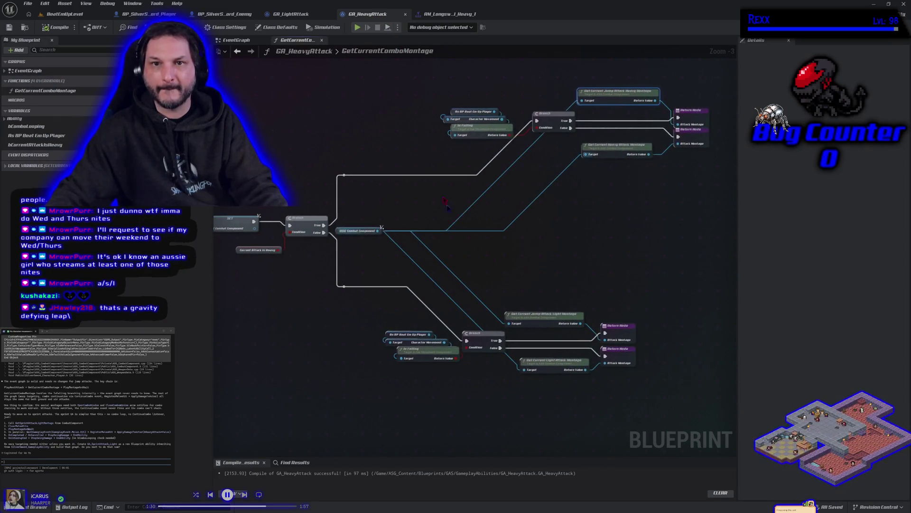
- Extend the aerial heavy montage's Motion Warping notify window
left_click(448, 15)
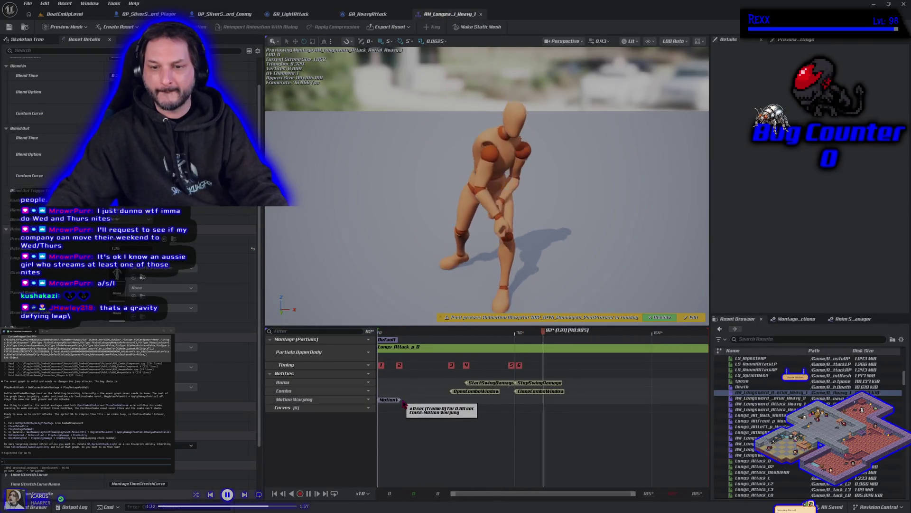
left_click_drag(399, 397, 426, 399)
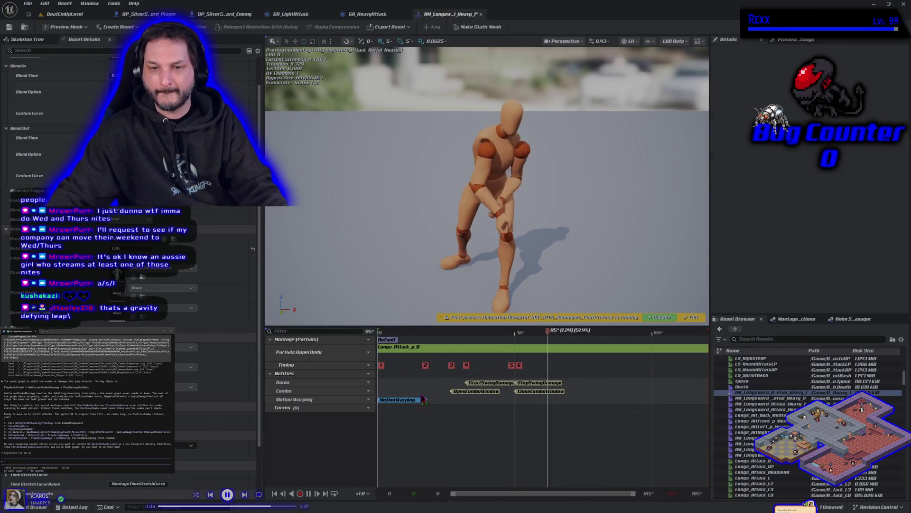
left_click(50, 14)
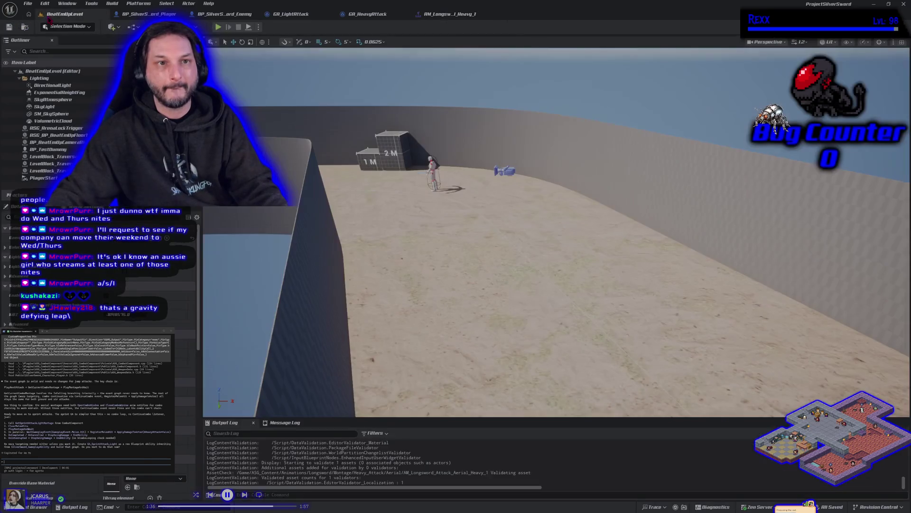
- Swing the sword and move around in a Play session, then stop and reopen the aerial heavy montage
left_click(218, 28)
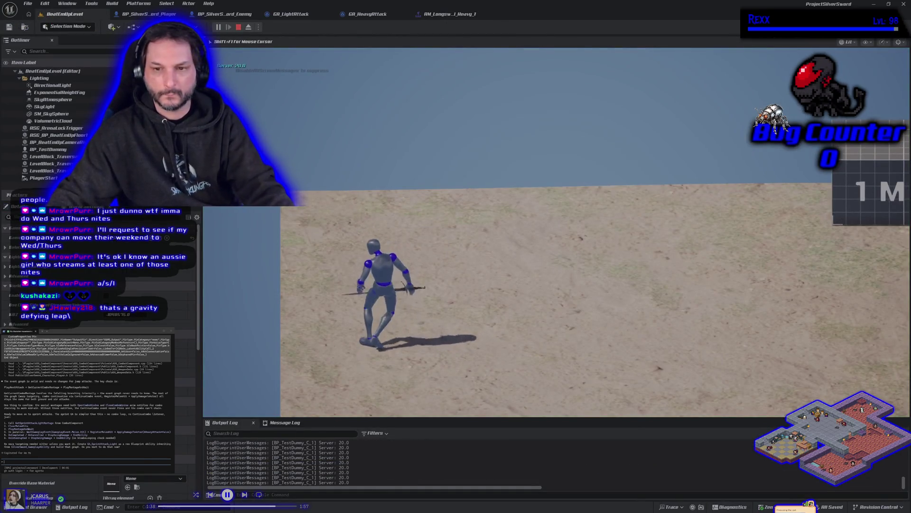
left_click(557, 232)
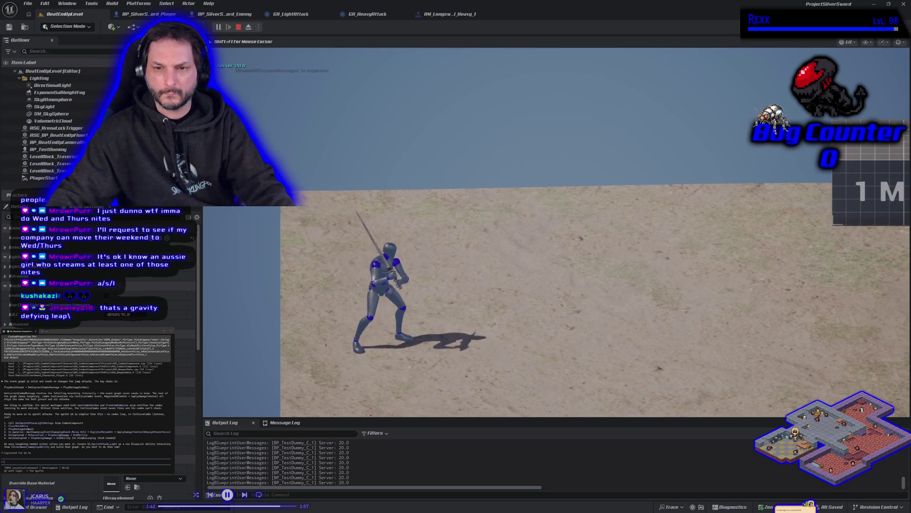
key("a")
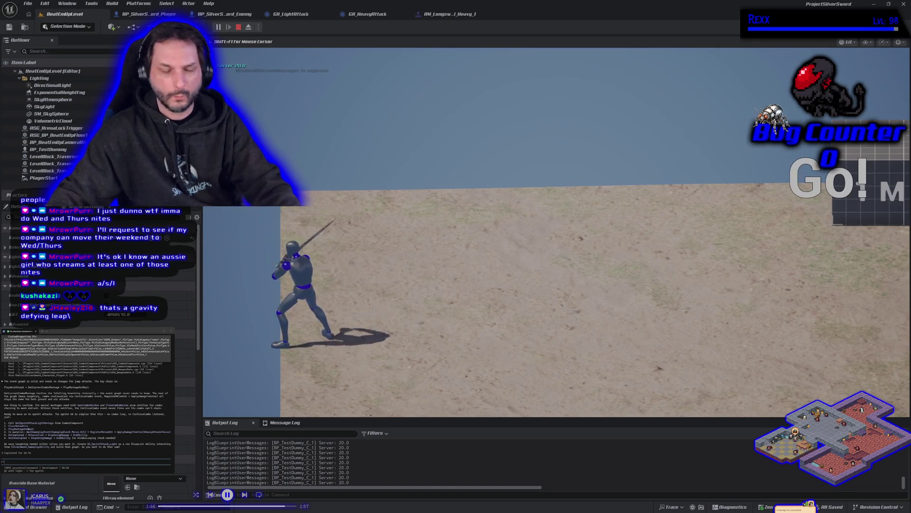
key("Escape")
left_click(450, 14)
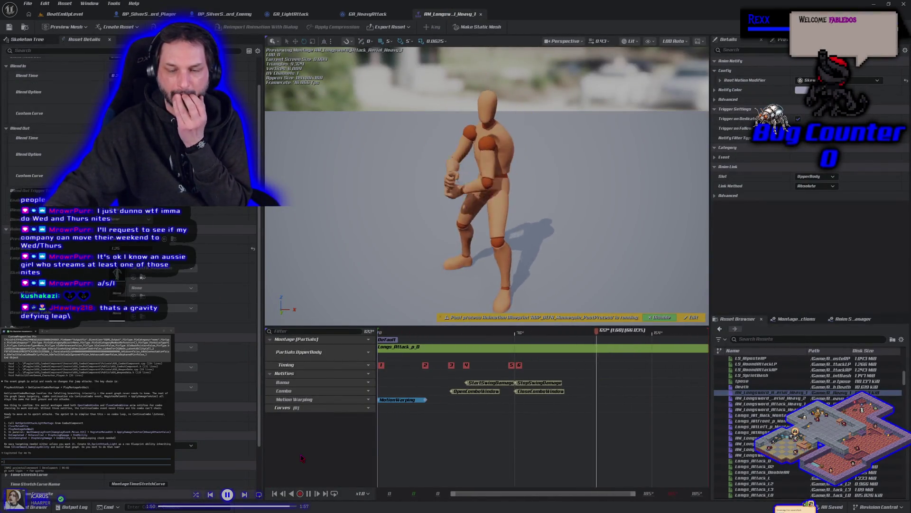
- Change a setting in Longs_Attack_p_D's Asset Details and save the animation
double_click(399, 346)
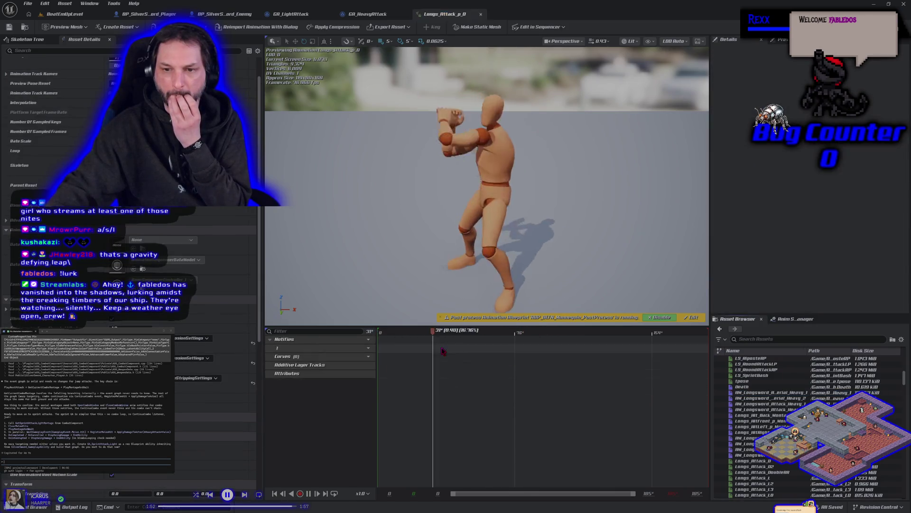
left_click(111, 445)
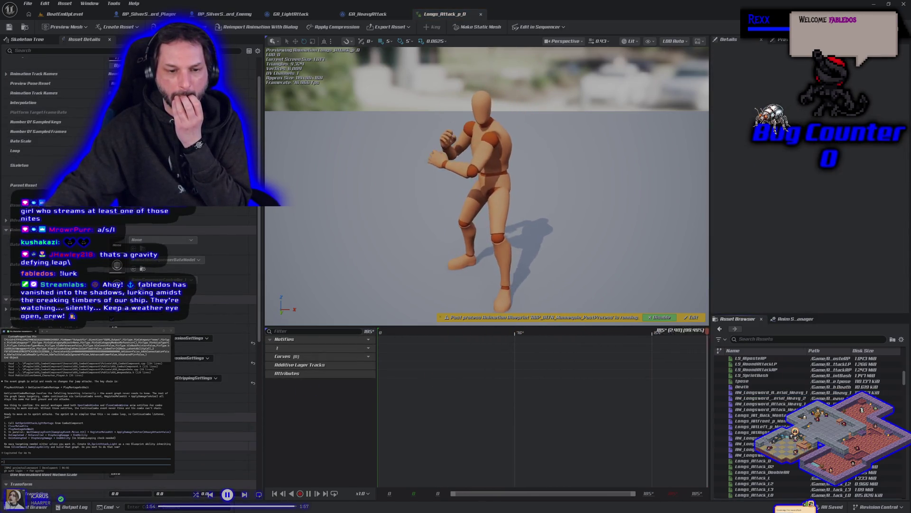
key("ctrl+s")
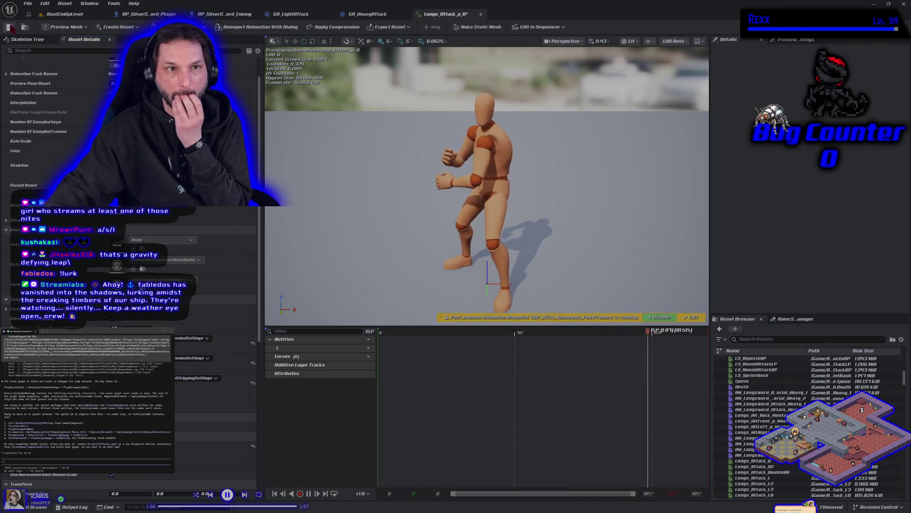
- Play-test the sword attacks in BeatEmUpLevel, then stop the session
left_click(63, 14)
left_click(219, 27)
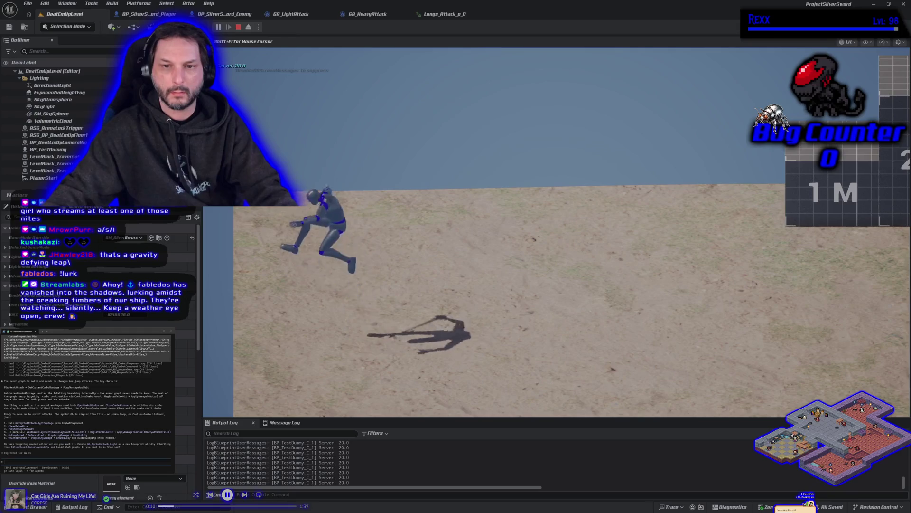
key("Escape")
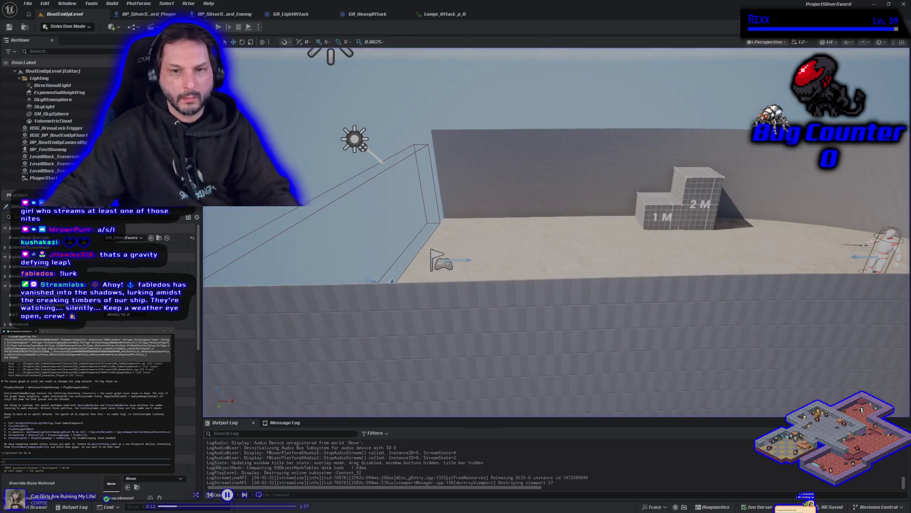
- Browse the Content Drawer to Content > Blueprints and open SandboxCharacter_CMC_ABP
left_click(422, 21)
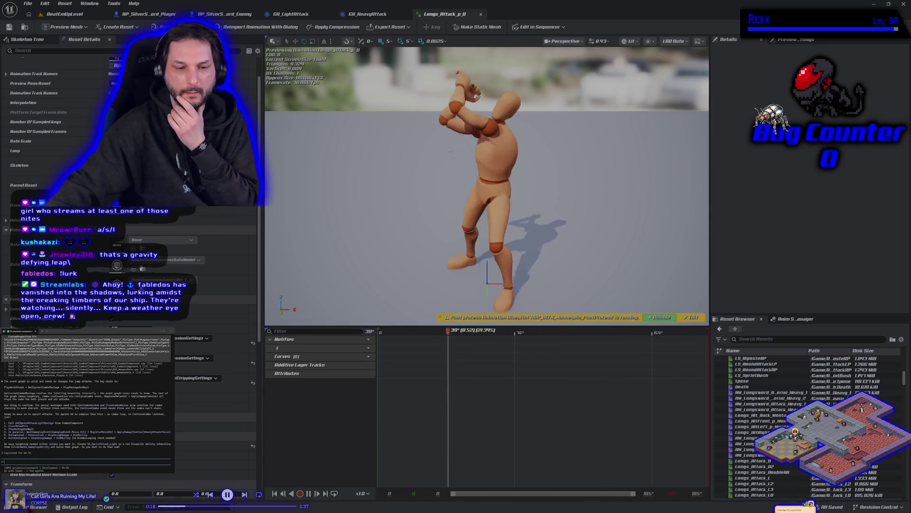
key("ctrl+space")
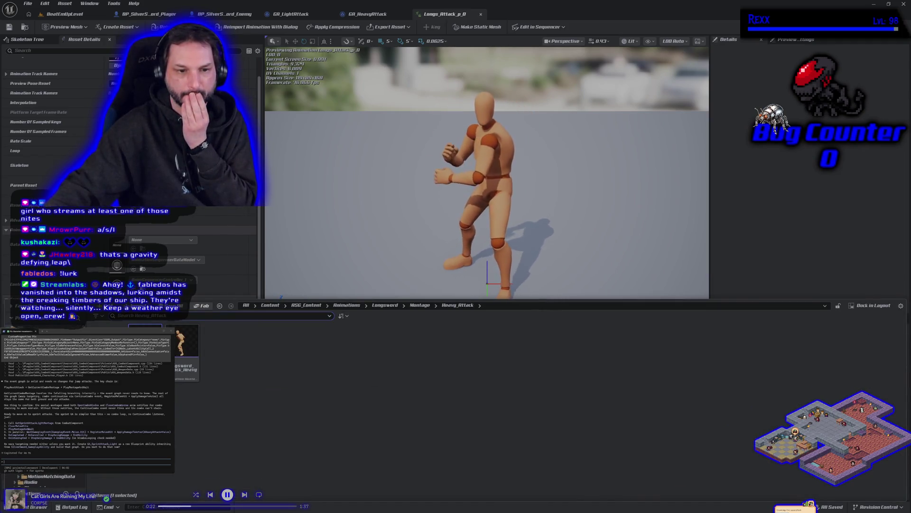
left_click(385, 305)
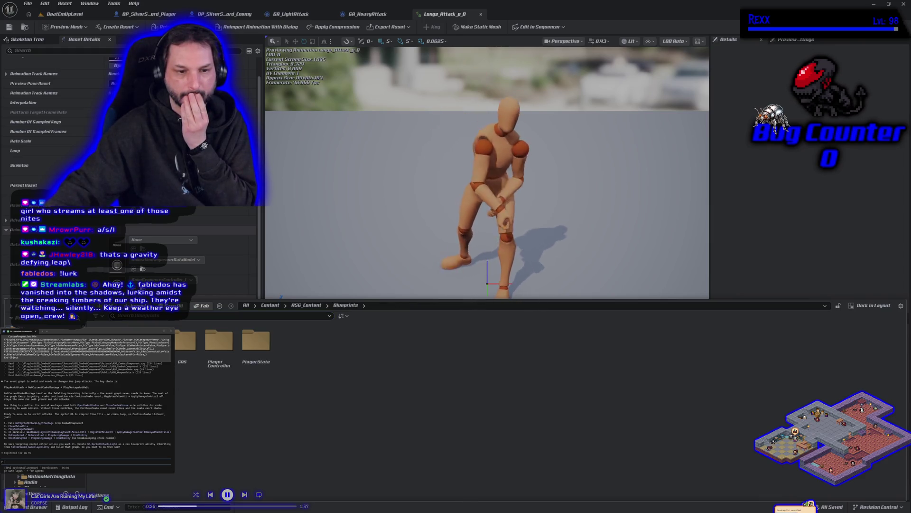
double_click(148, 340)
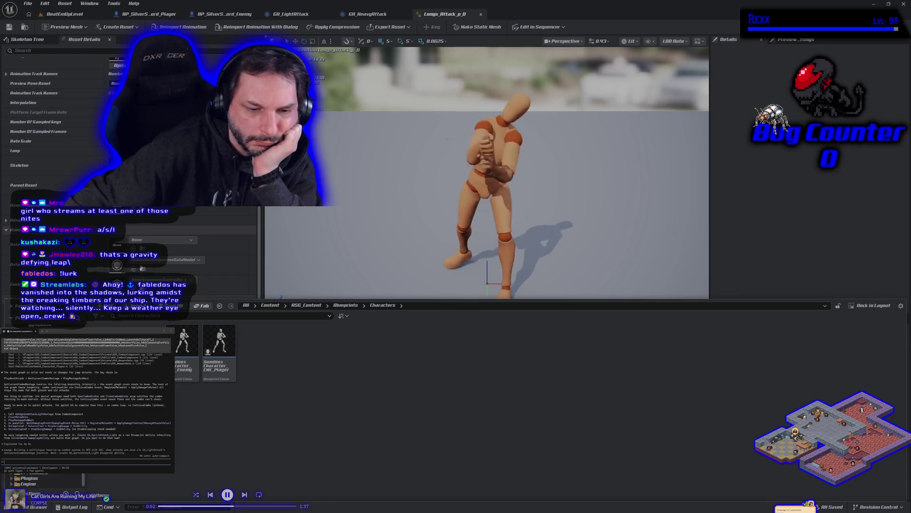
key("BackSpace")
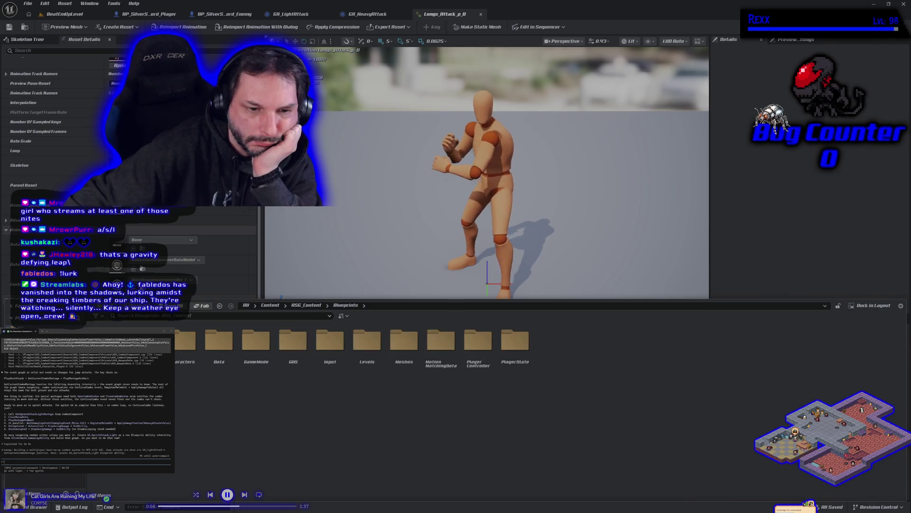
key("alt+Left")
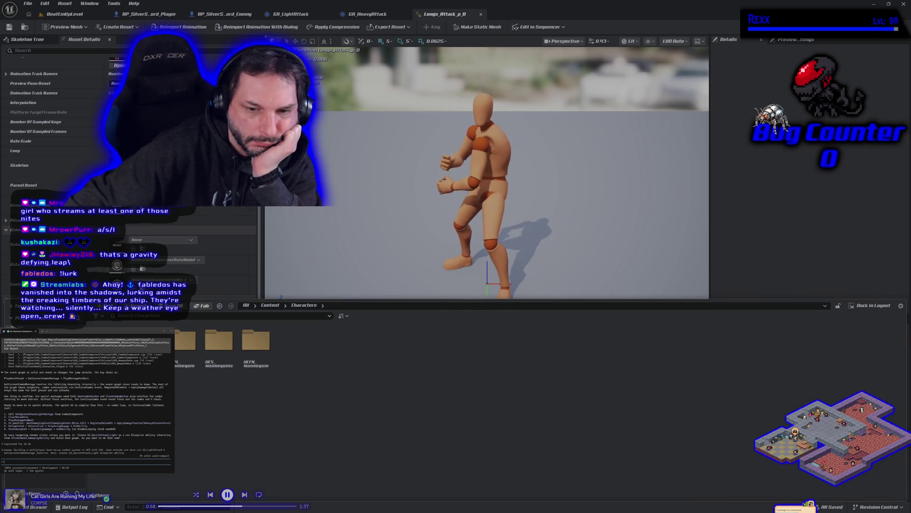
key("alt+Left")
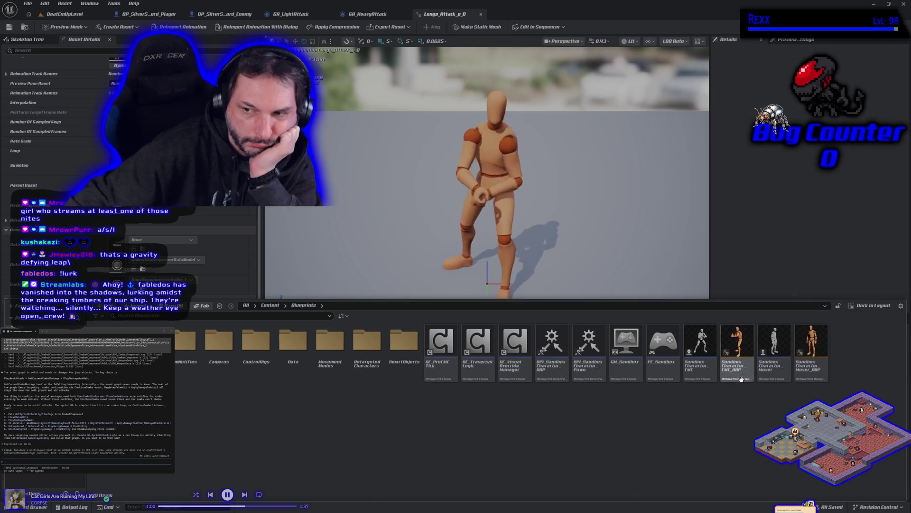
double_click(743, 377)
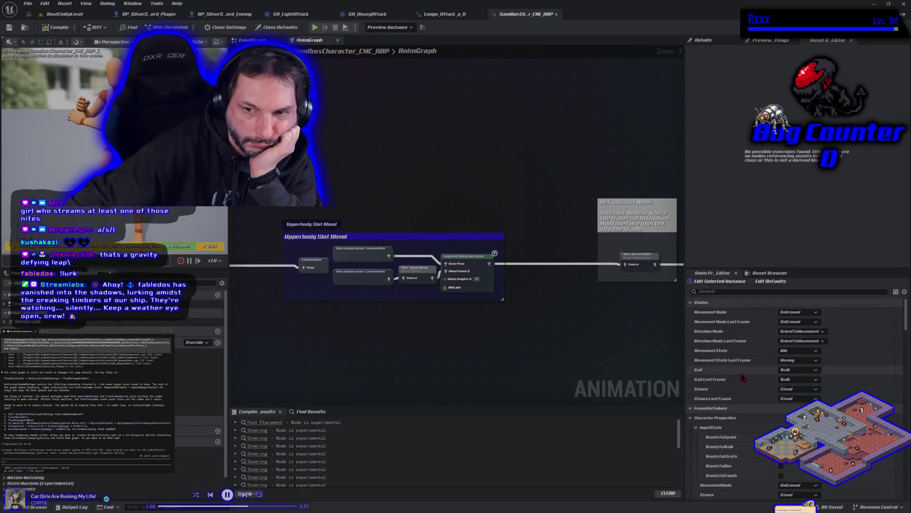
- Change a blend option on the Upperbody Slot Blend's Layered blend per bone node
scroll(428, 341, "down", 4)
scroll(428, 339, "down", 4)
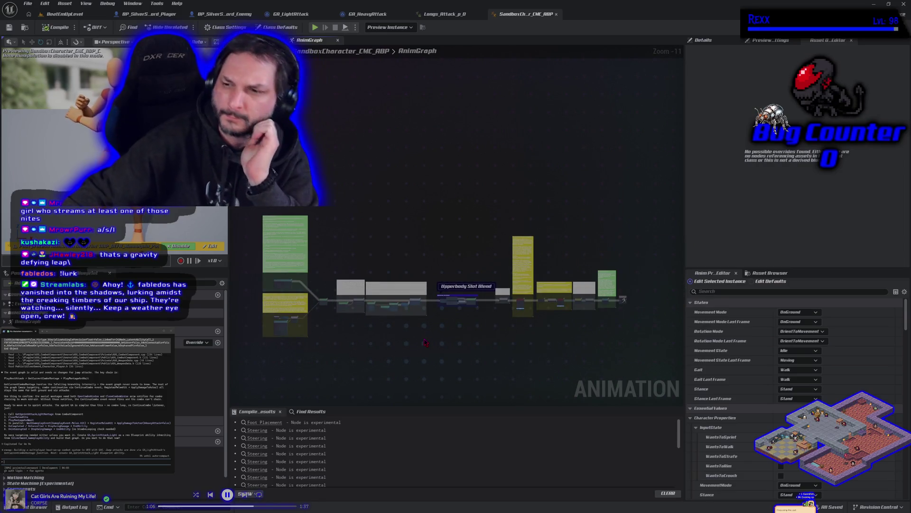
scroll(434, 335, "up", 4)
scroll(433, 335, "up", 4)
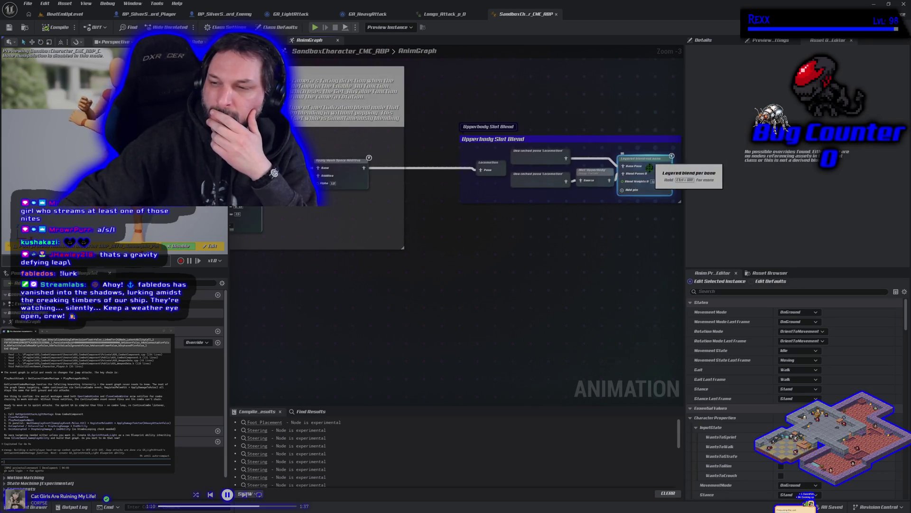
left_click_drag(650, 160, 558, 175)
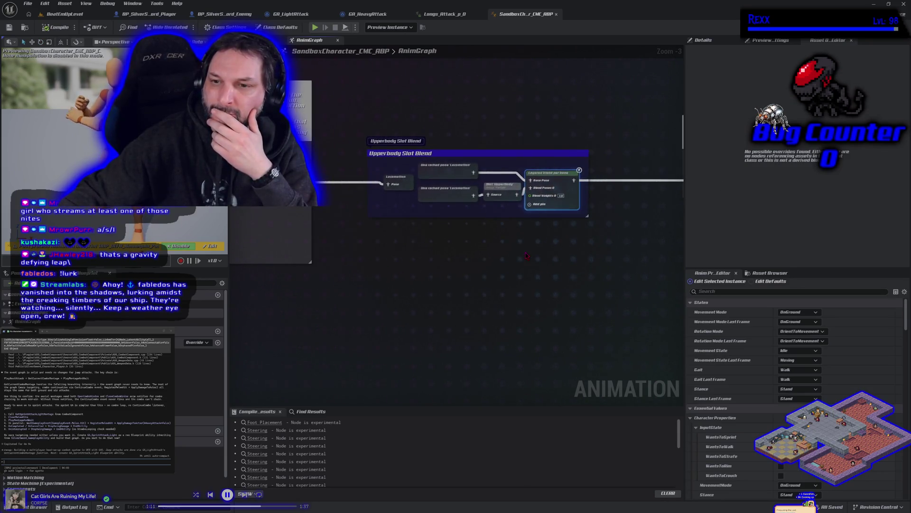
left_click(559, 188)
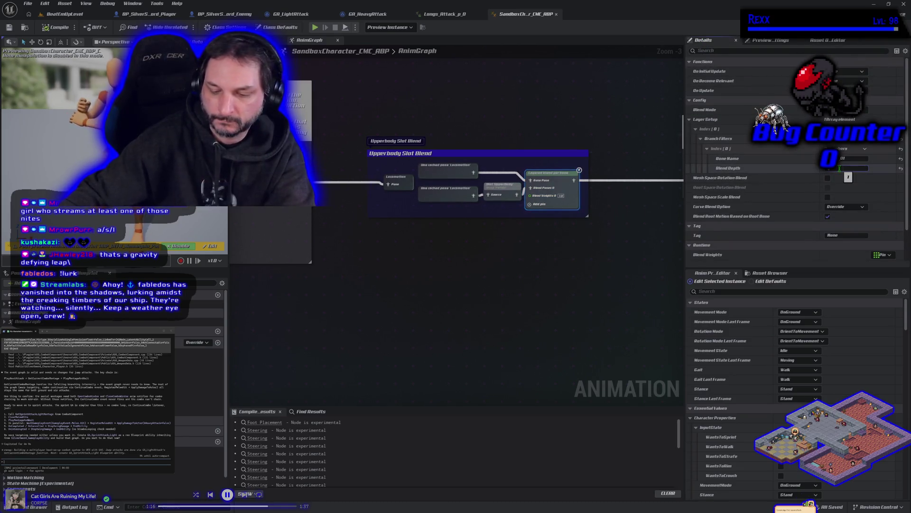
left_click(831, 188)
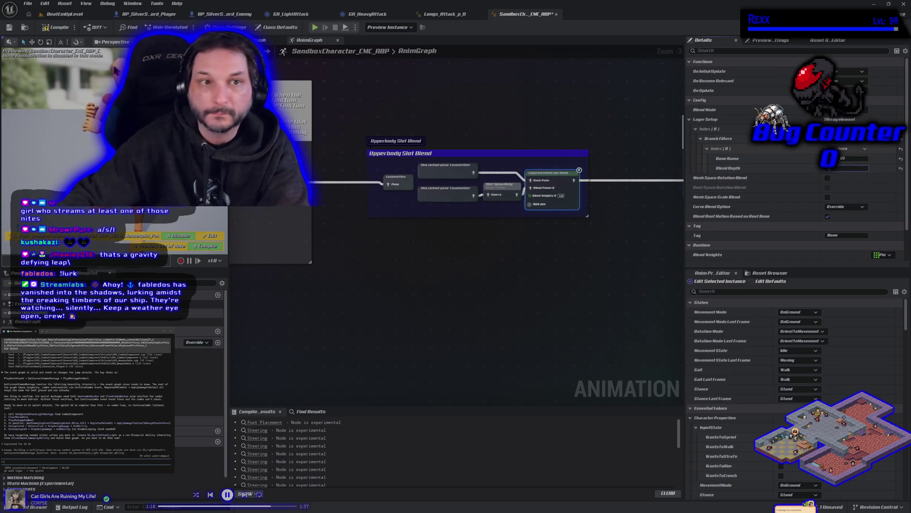
- Compile and save the animation blueprint, then start Play in BeatEmUpLevel
left_click(57, 27)
left_click(9, 27)
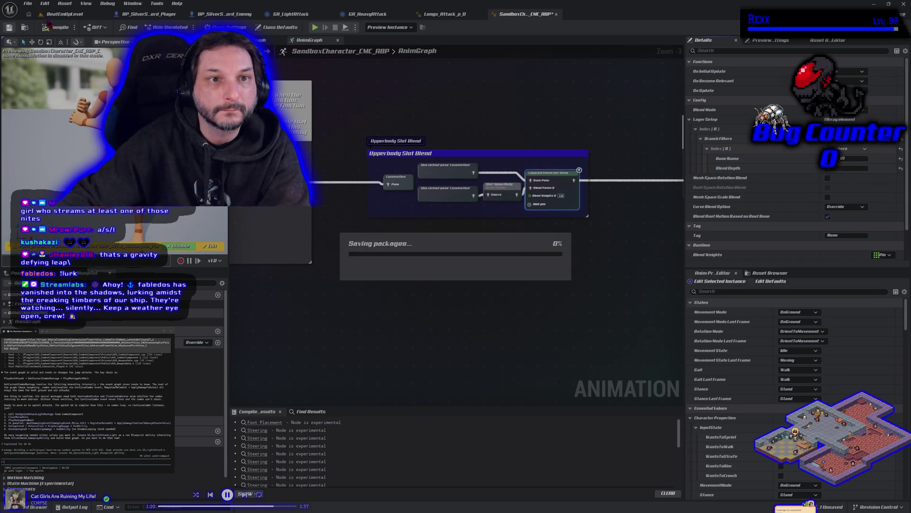
left_click(65, 14)
key("alt+p")
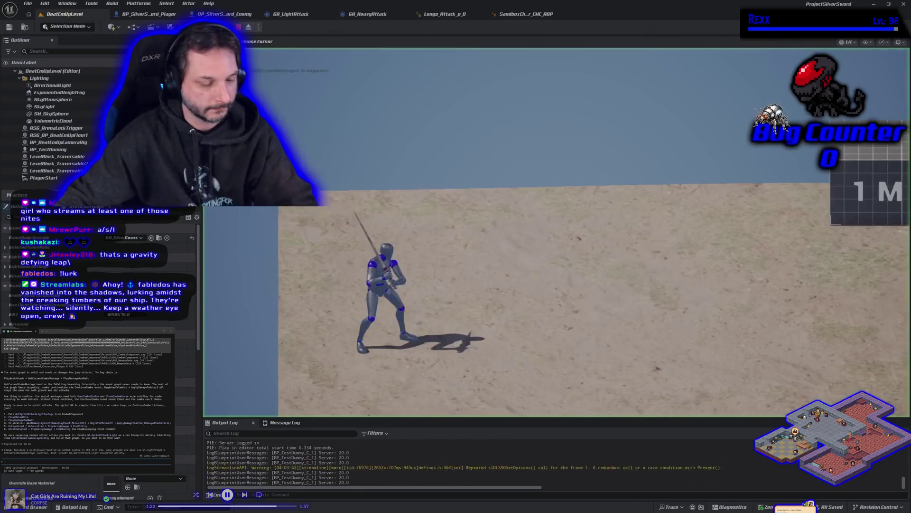
- Jump and steer left and right to test the aerial attack, then stop Play
key("space")
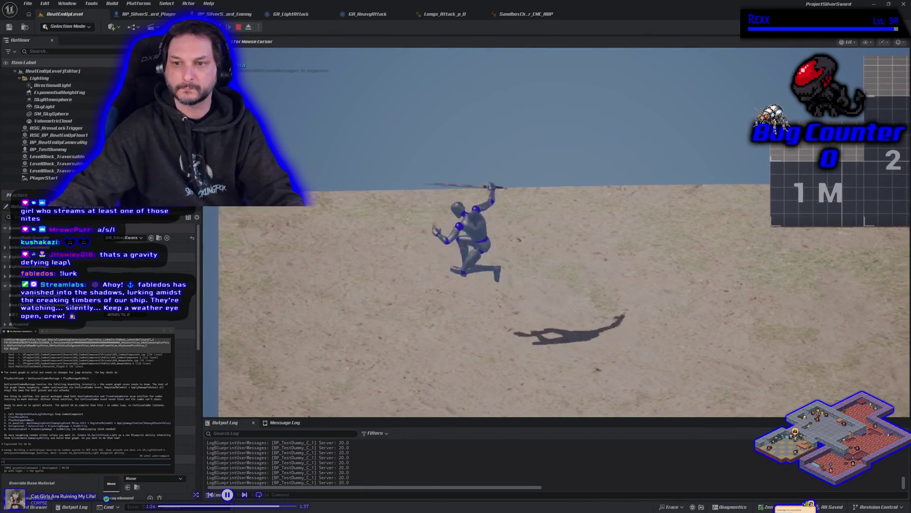
key("d")
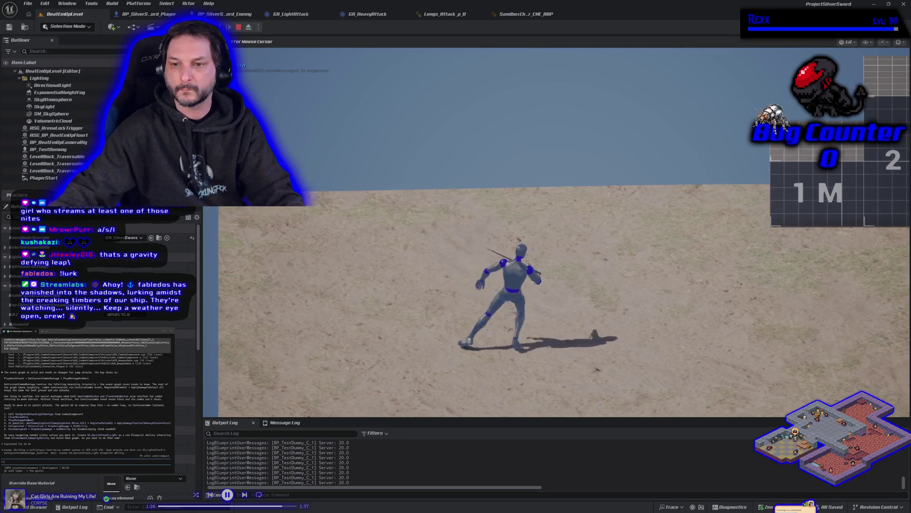
key("space")
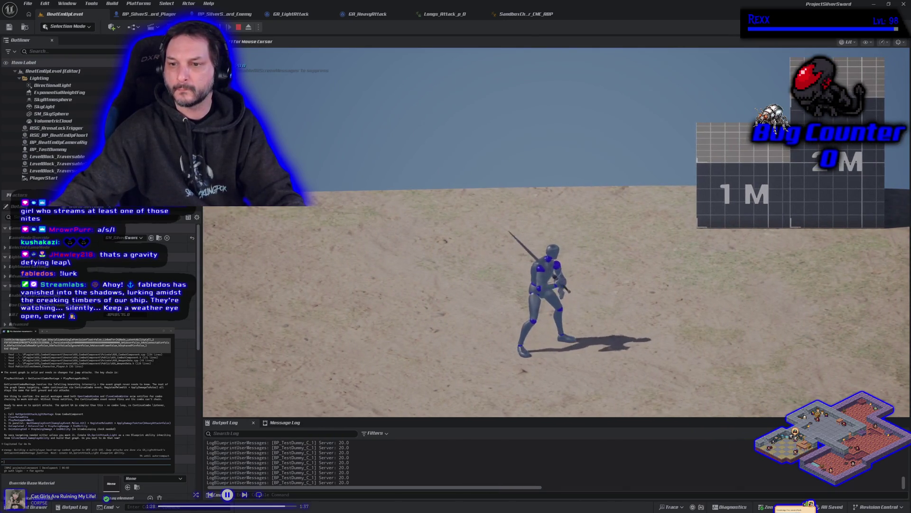
key("d")
key("space")
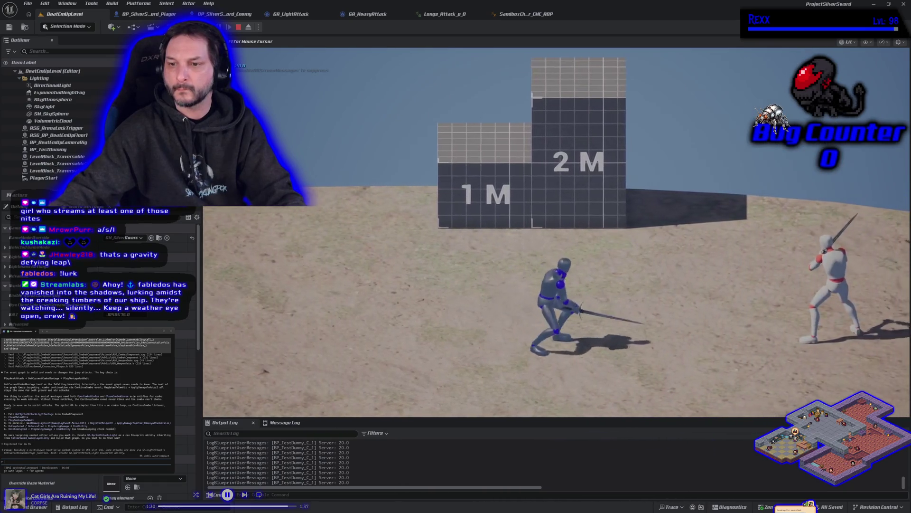
key("a")
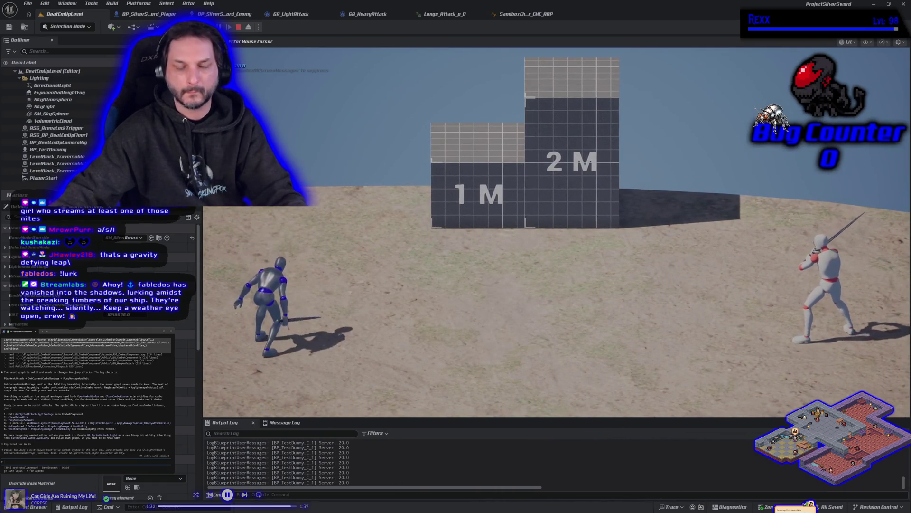
key("Escape")
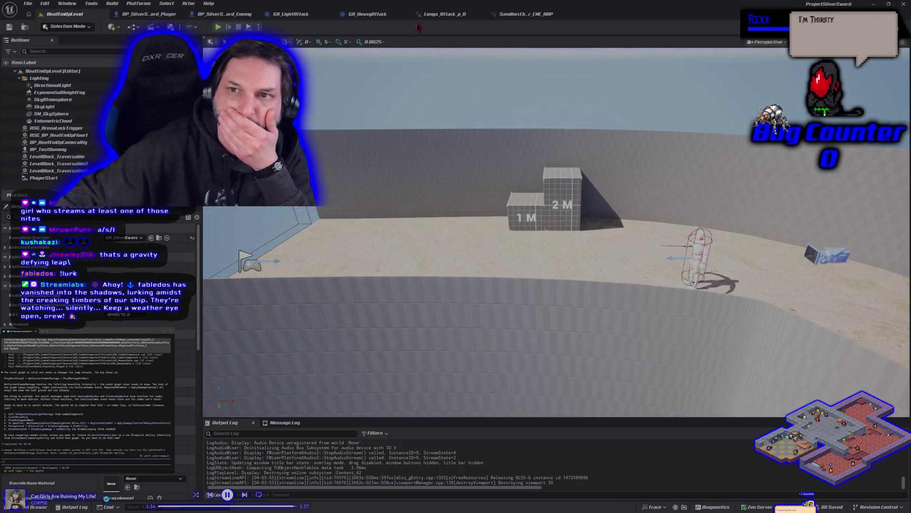
- Find the aerial heavy longsword attack montage with a 'longs' search and open it
left_click(427, 16)
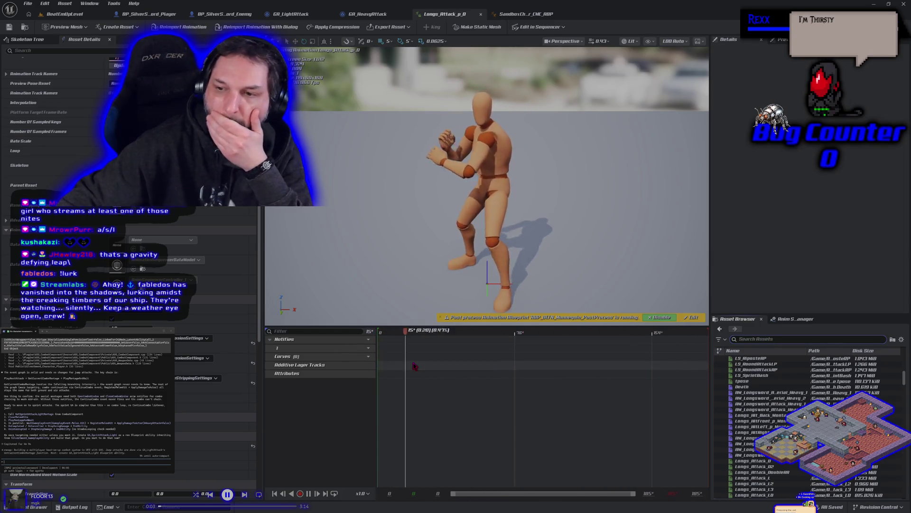
type("l")
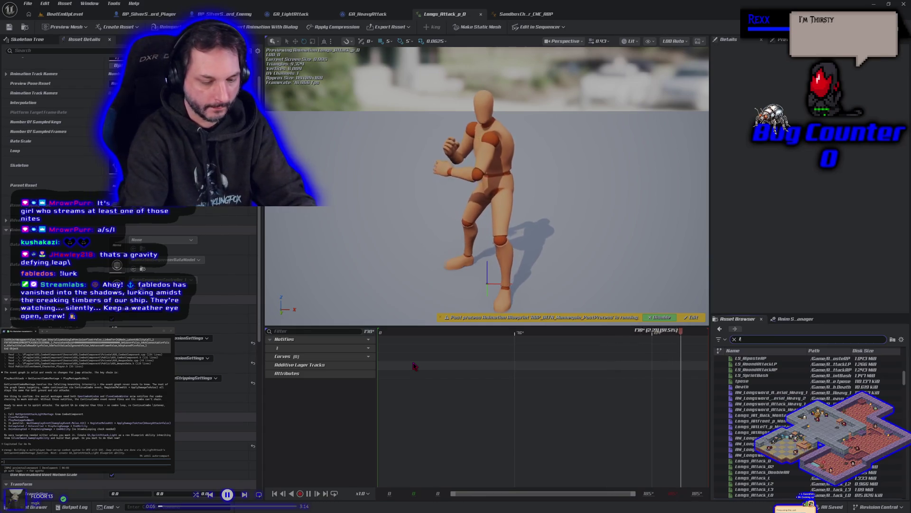
type("ongs")
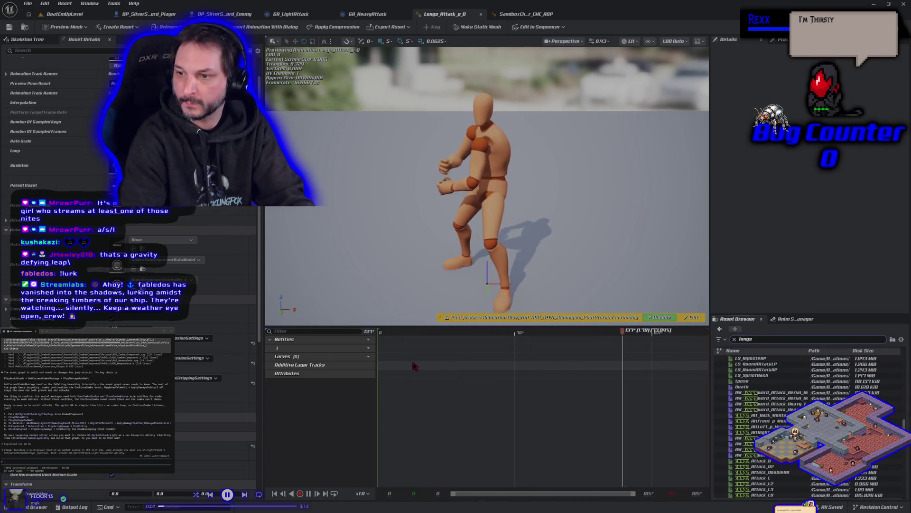
double_click(799, 392)
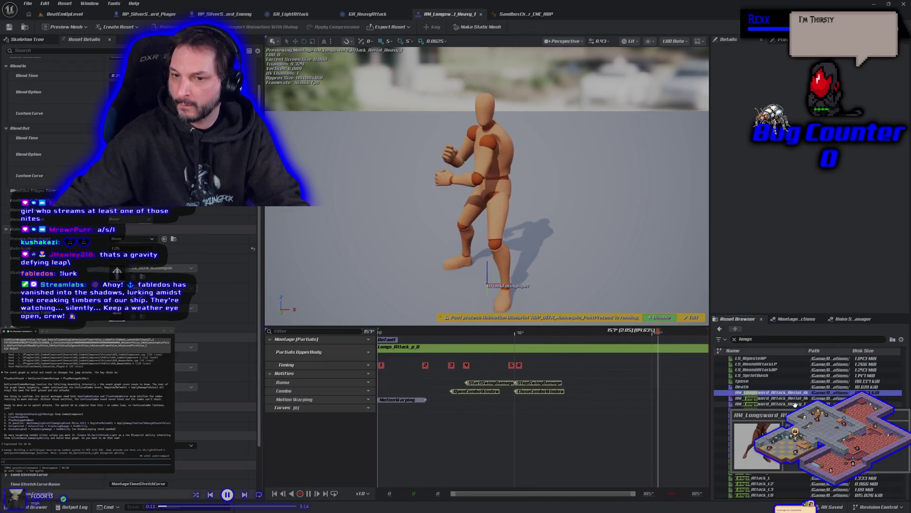
- Search 'attack' and drag Longs_Attack_p_D into the montage's slot track
left_click(764, 339)
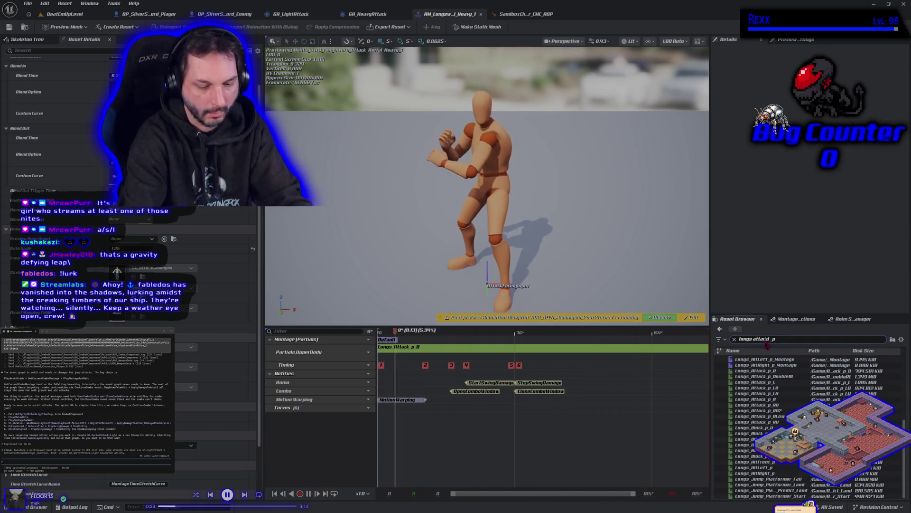
type("attack")
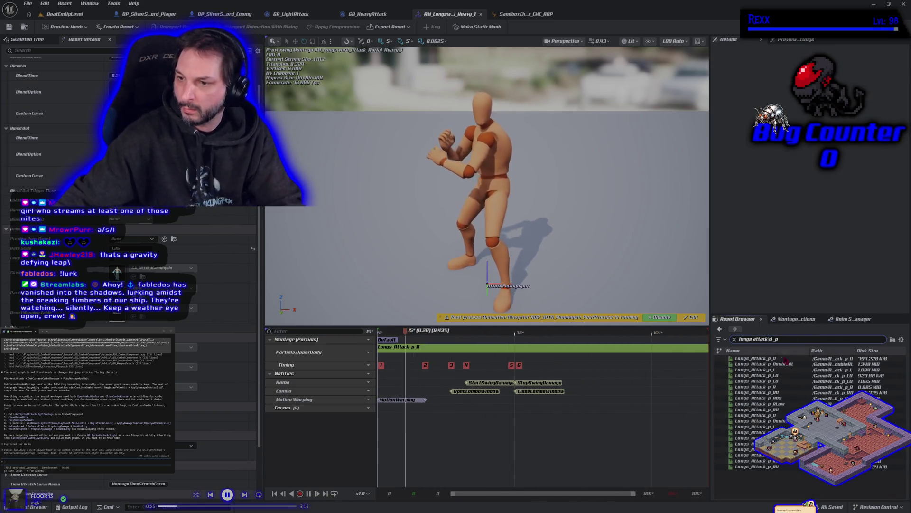
mouse_move(783, 358)
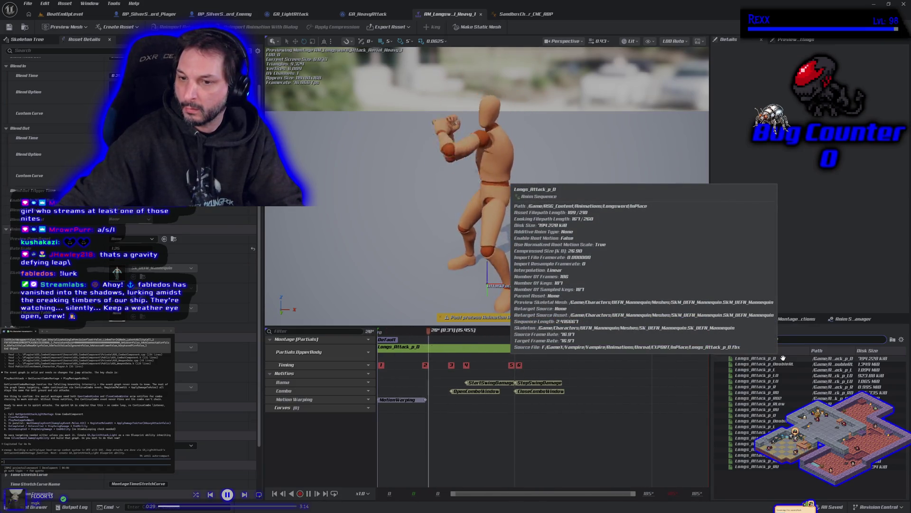
left_click(783, 357)
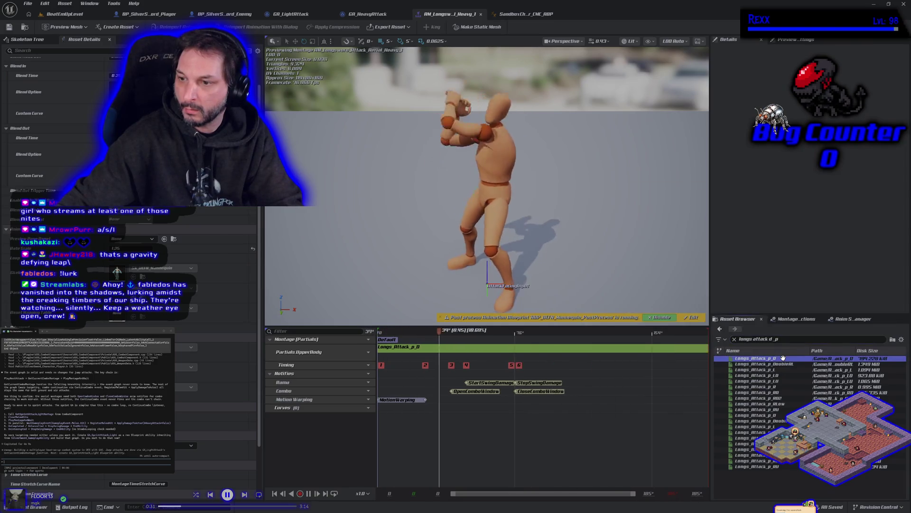
mouse_move(748, 358)
left_mouse_down()
mouse_move(533, 375)
mouse_move(533, 365)
mouse_move(489, 354)
mouse_move(433, 351)
mouse_move(462, 375)
mouse_move(433, 350)
left_mouse_up()
- Save the montage and start a Play session in the level
left_click(9, 27)
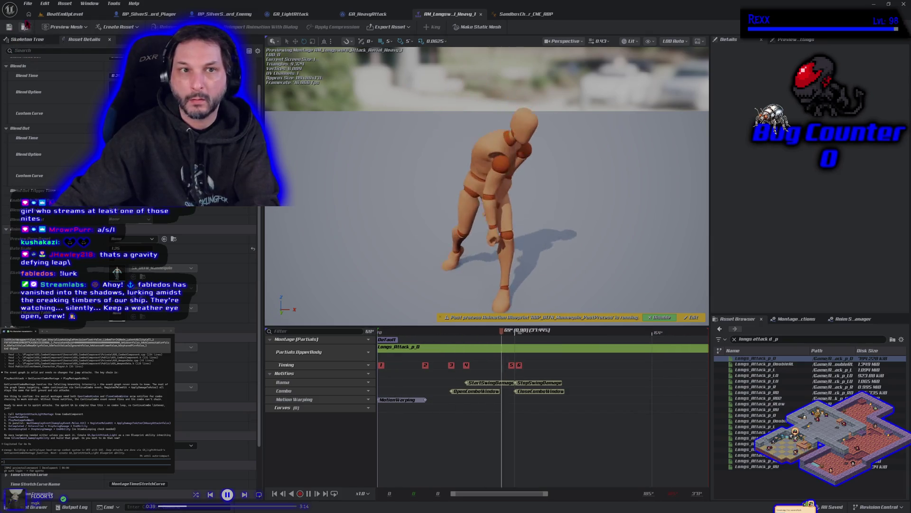
left_click(67, 14)
key("alt+p")
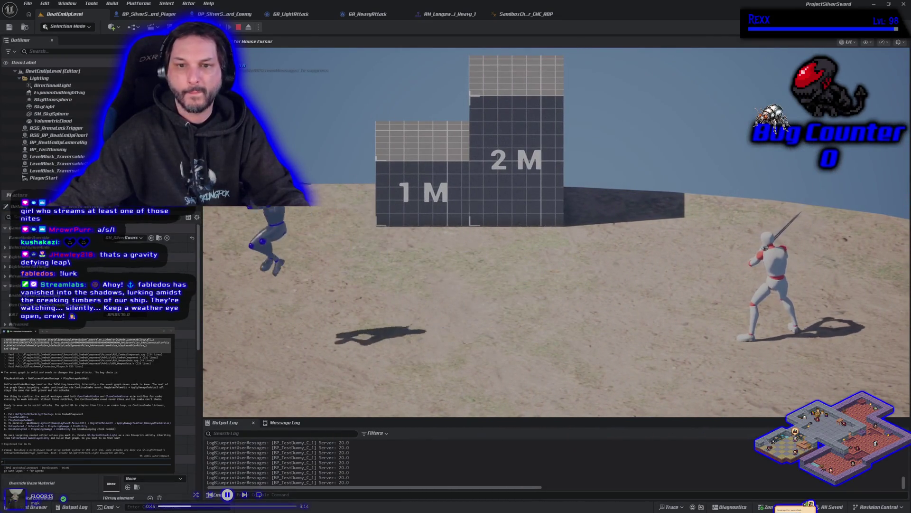
- Restart Play and sprint the character right to try the aerial heavy attack
key("Escape")
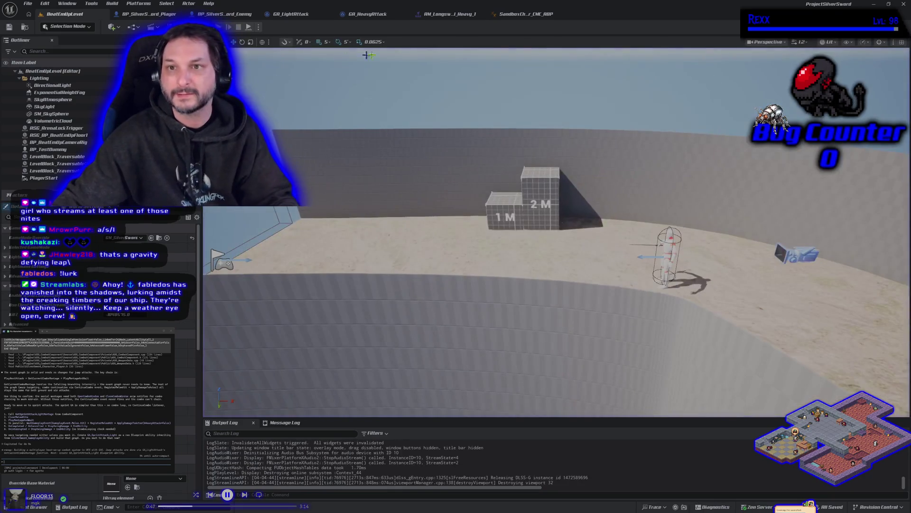
key("alt+p")
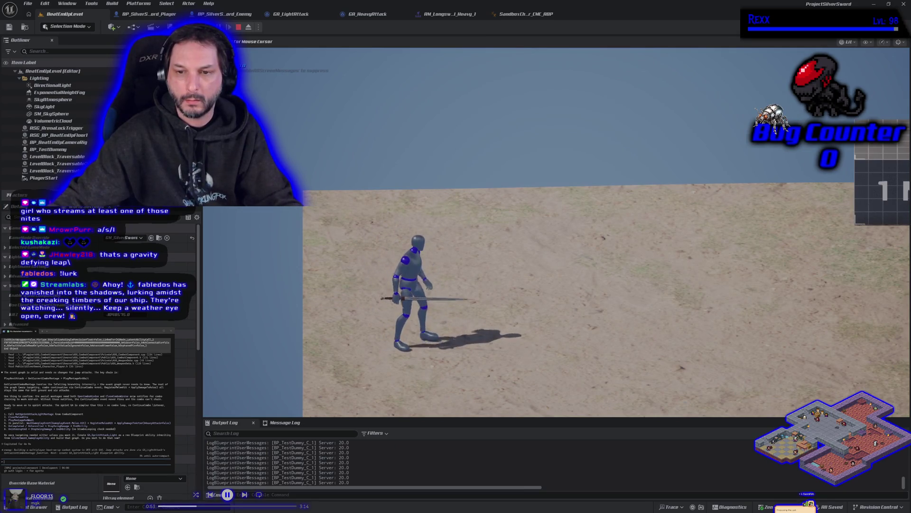
key("shift+d")
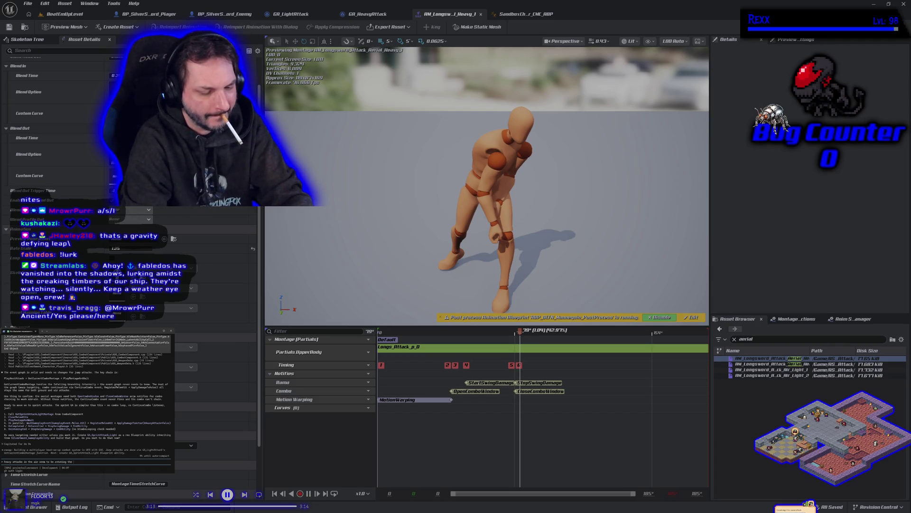
- Send the assistant the heavy-attacks-in-the-air request and clear the 'aerial' search filter
type("character to what i think is 0,0,0")
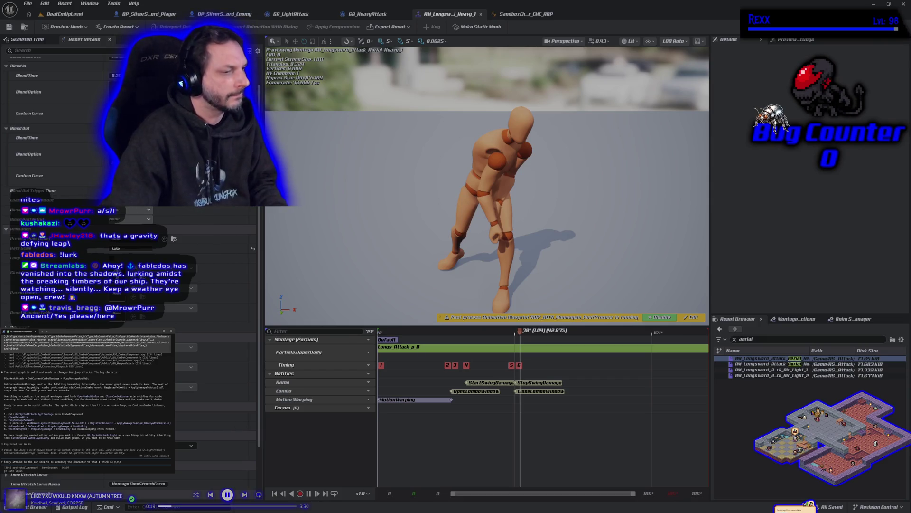
key("Return")
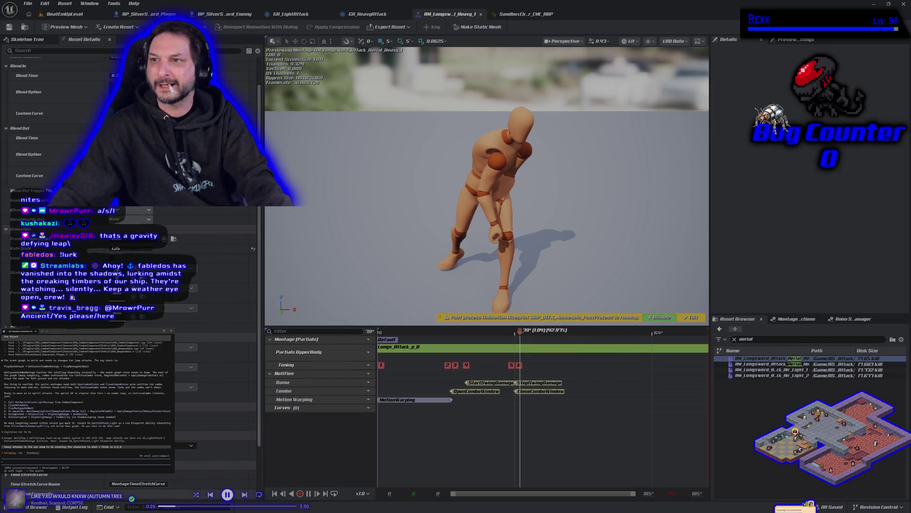
left_click(735, 340)
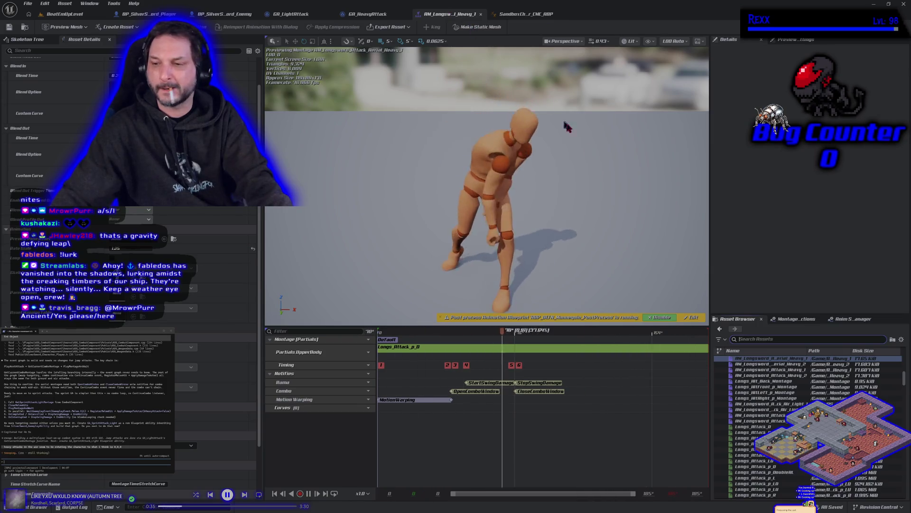
- Open Longs_Attack_p_D on its own and locate it among the content files
double_click(512, 352)
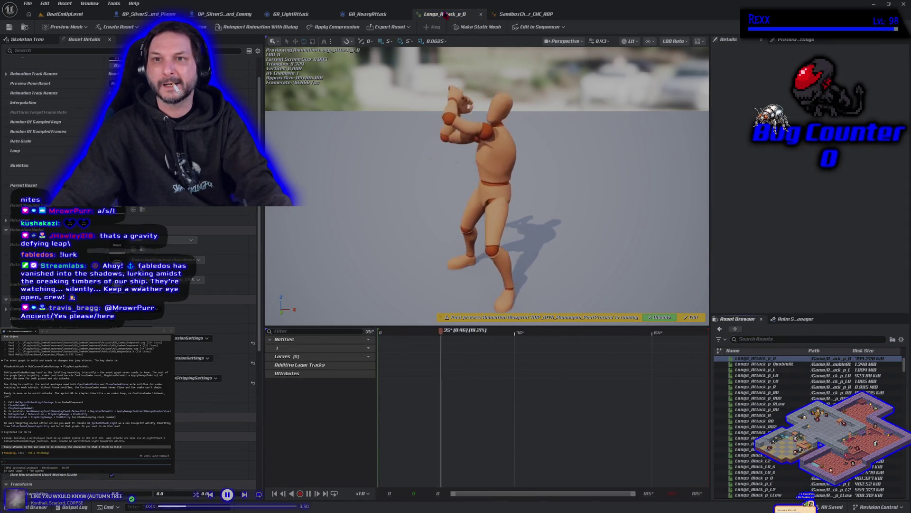
left_click(26, 27)
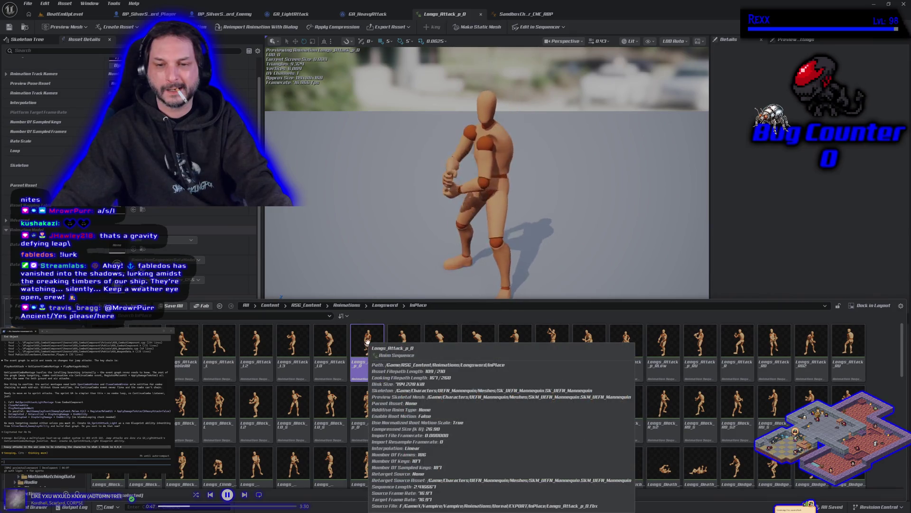
left_click(743, 232)
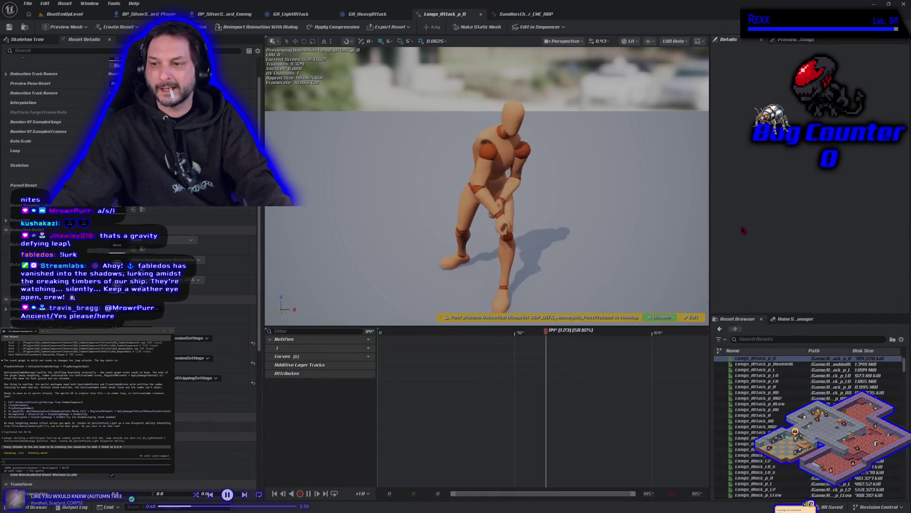
mouse_move(747, 390)
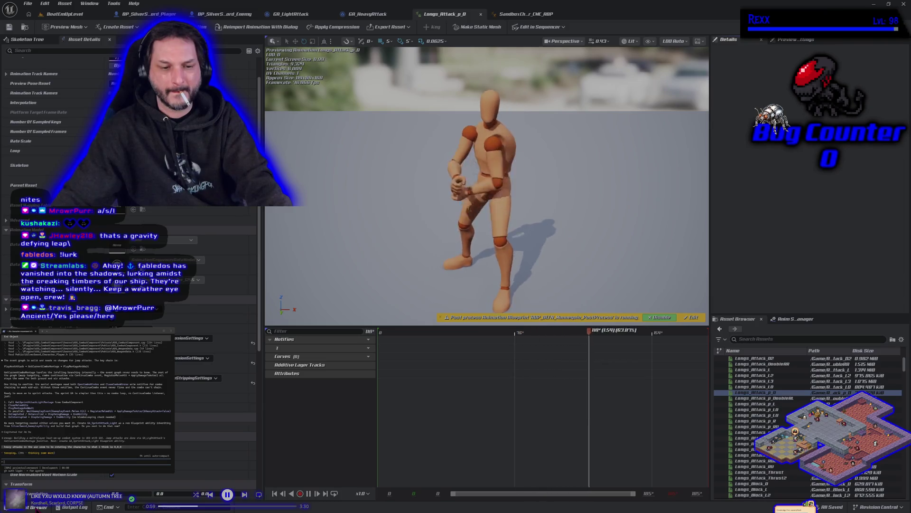
- Navigate to Longsword > Montage > Heavy_Attack and open AM_Longsword_Attack_Heavy_1
key("ctrl+space")
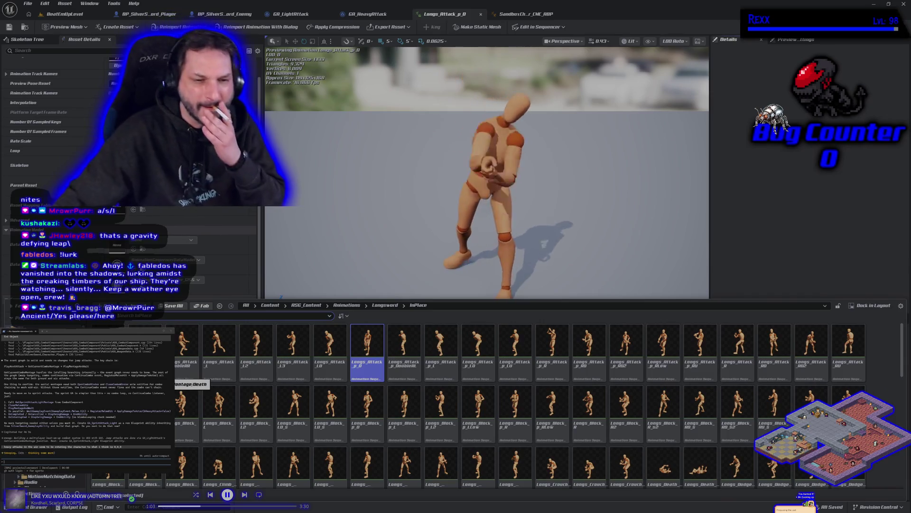
key("alt+Left")
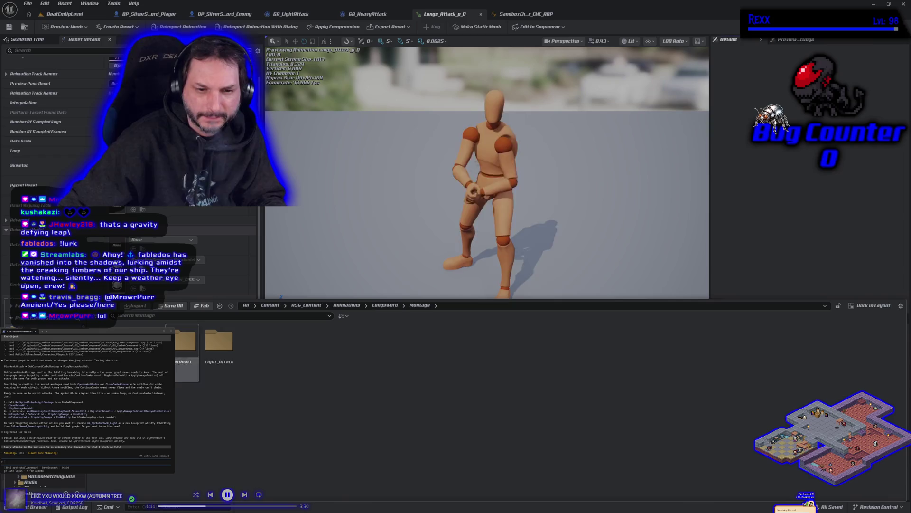
double_click(151, 341)
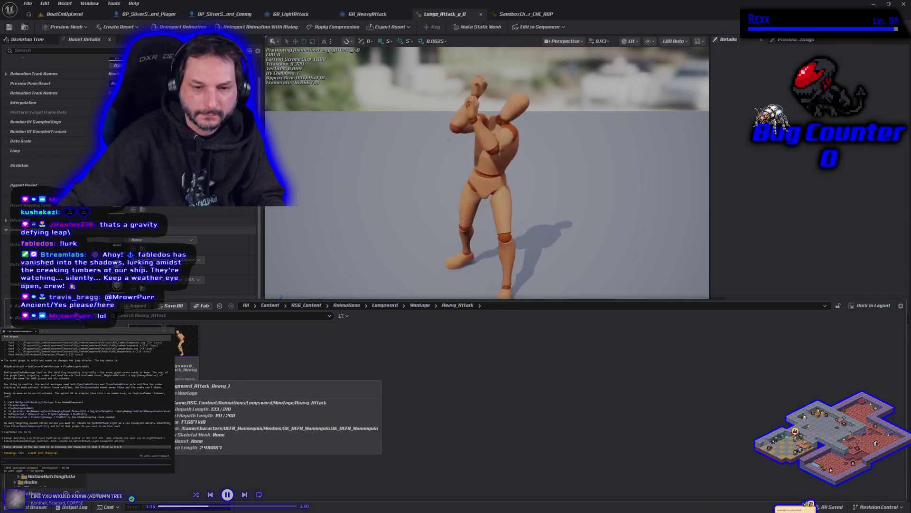
double_click(182, 343)
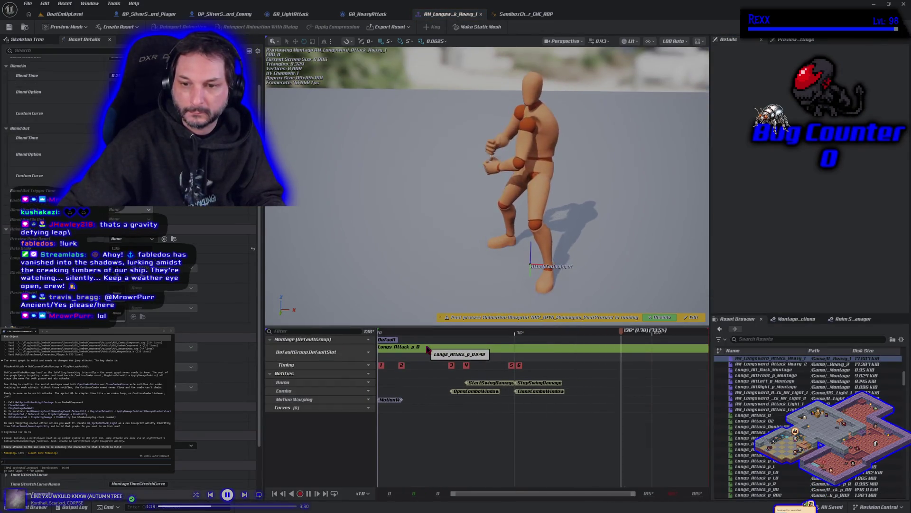
- Locate the montage's attack animation, then reopen AM_Longsword_Attack_Heavy_1 from Heavy_Attack
double_click(427, 350)
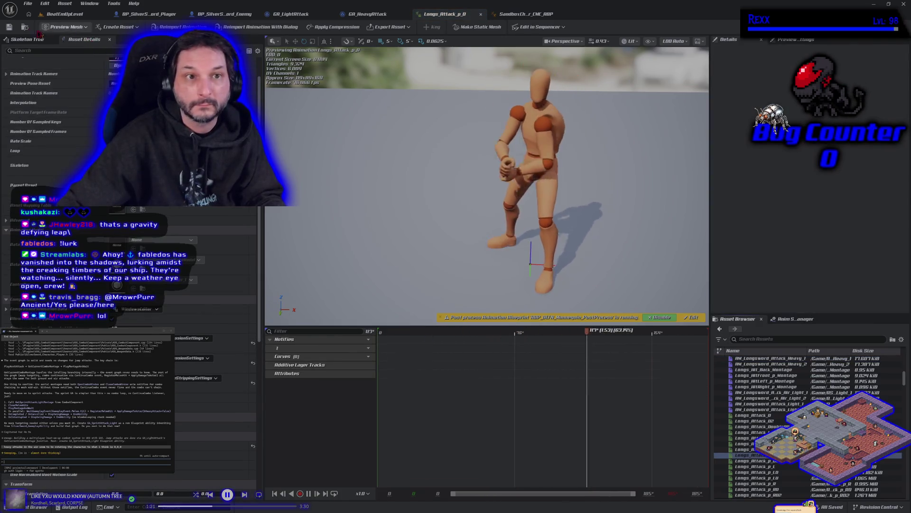
left_click(24, 28)
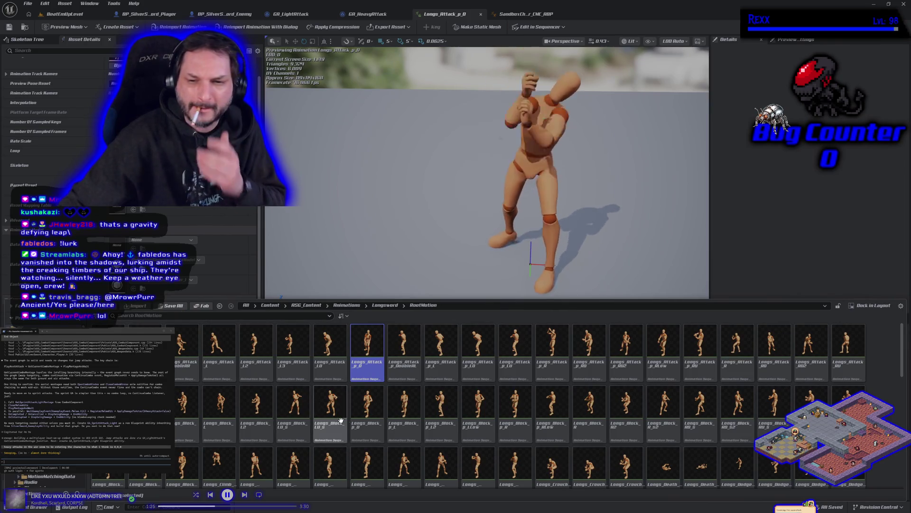
key("alt+Left")
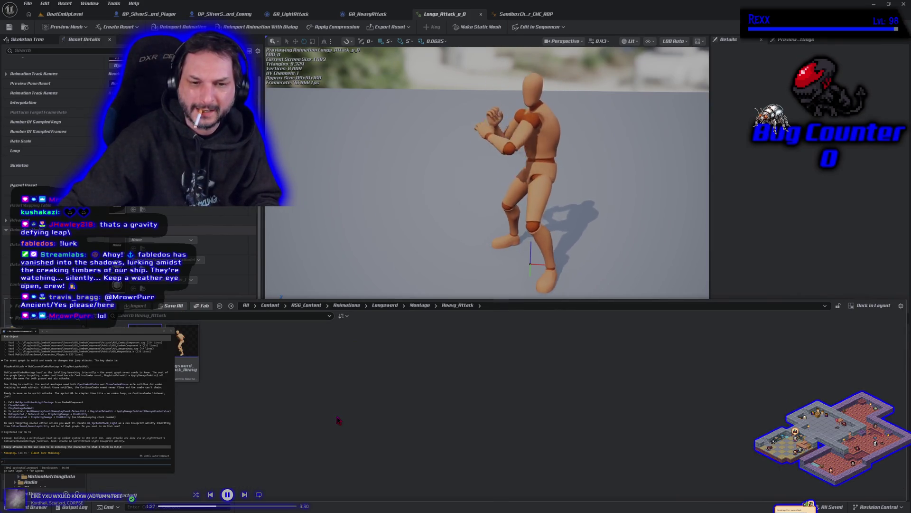
double_click(182, 347)
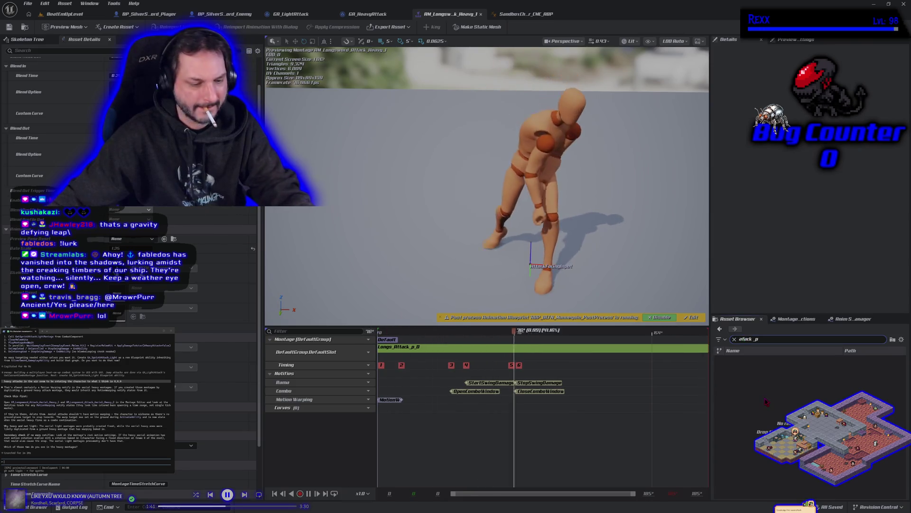
- Drop Longs_Attack_p_D onto the AM_Longsword_Attack_Heavy_1 track and save the montage
type("t")
mouse_move(772, 357)
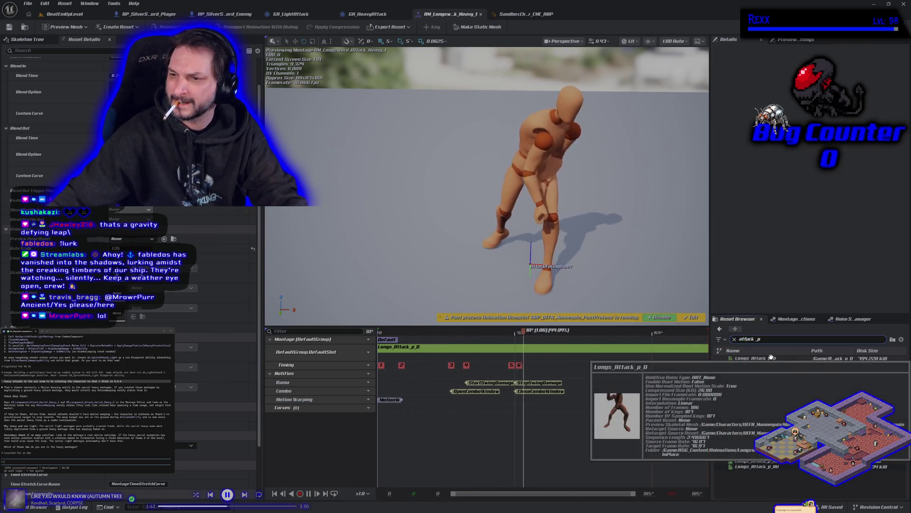
left_click_drag(772, 358, 568, 353)
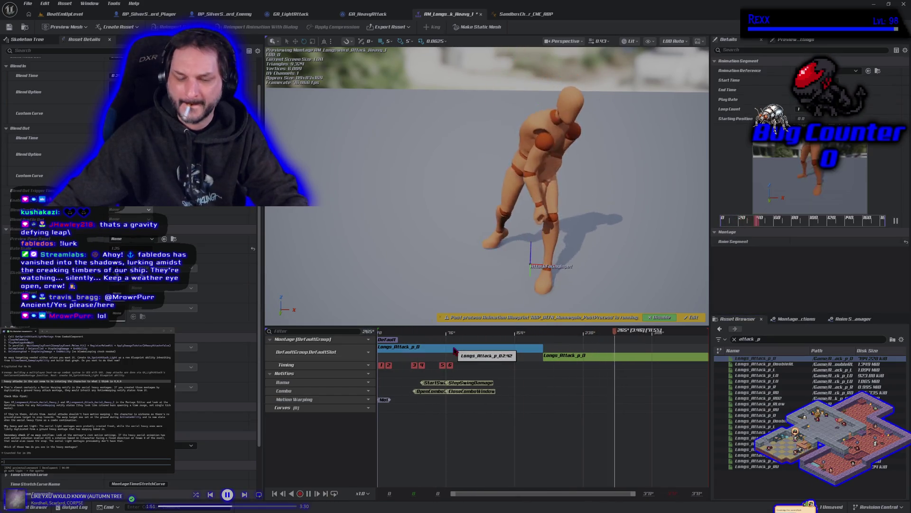
scroll(454, 351, "up", 3)
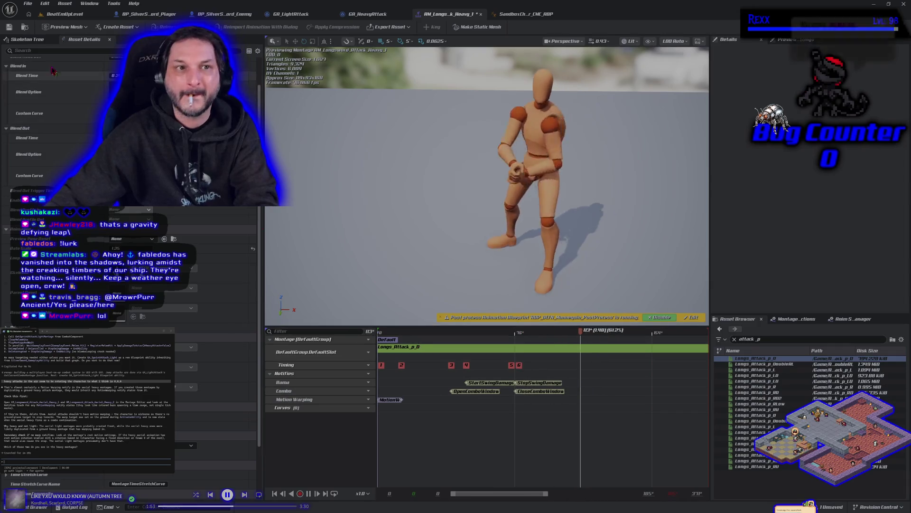
key("ctrl+s")
key("ctrl+space")
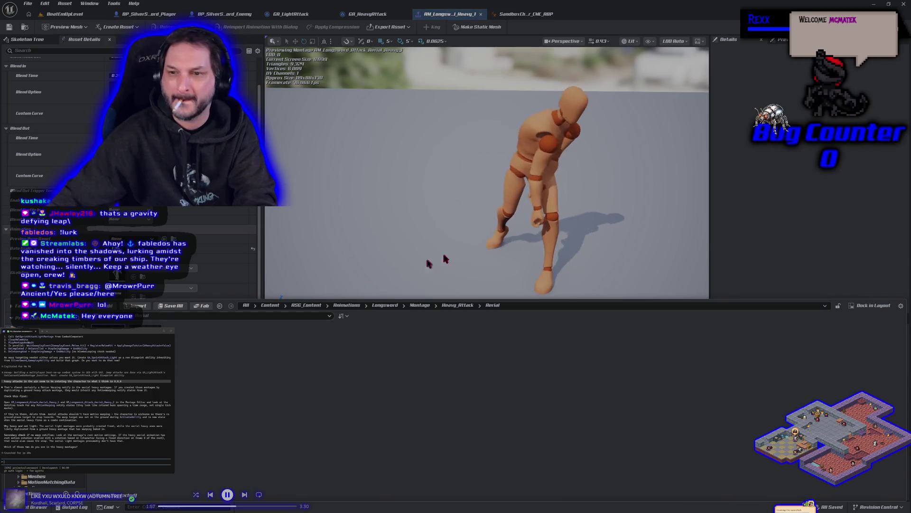
- Add a second Longs_Attack_p_D after the existing UpperBody clip, save, and play BeatEmUpLevel
key("ctrl+space")
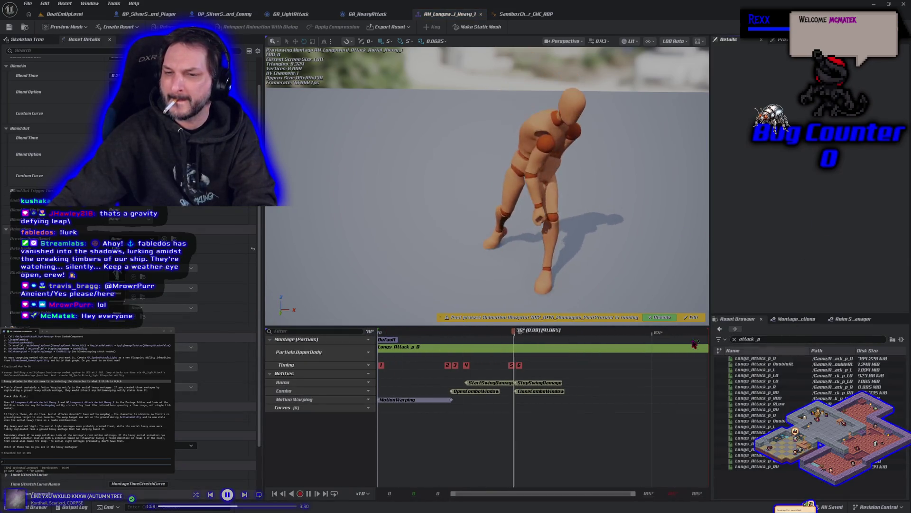
left_click(755, 359)
mouse_move(755, 359)
left_mouse_down()
mouse_move(588, 367)
mouse_move(521, 353)
left_mouse_up()
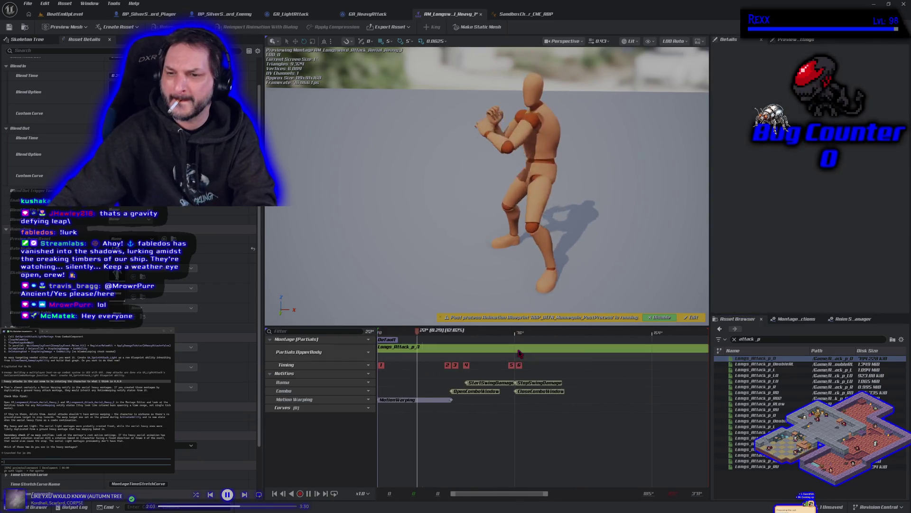
key("ctrl+s")
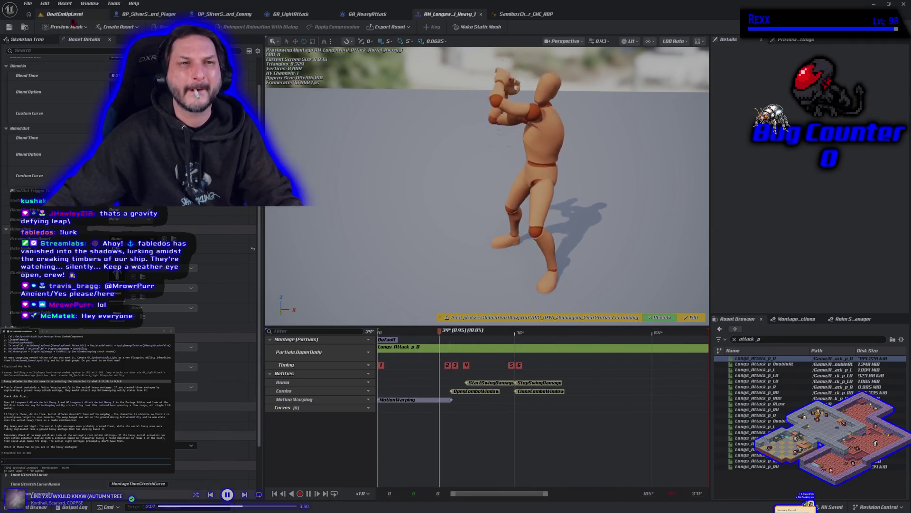
left_click(64, 14)
key("alt+p")
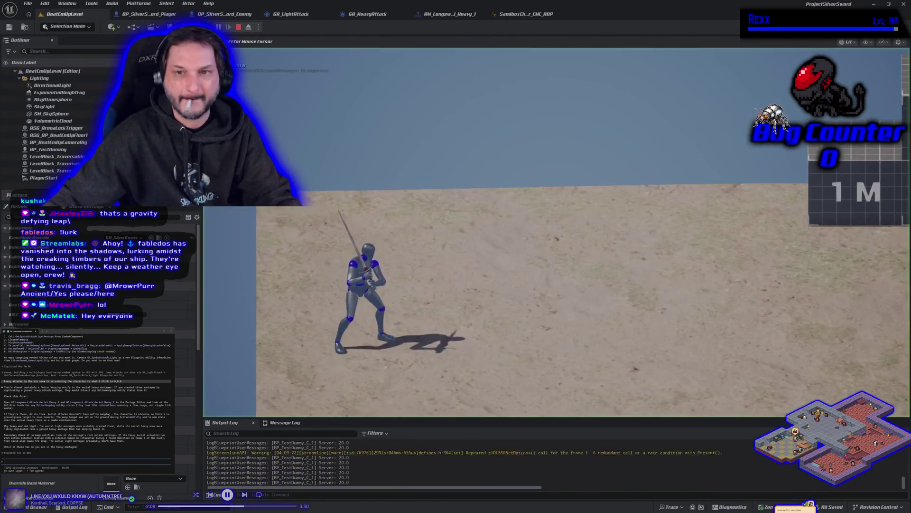
key("space")
key("a")
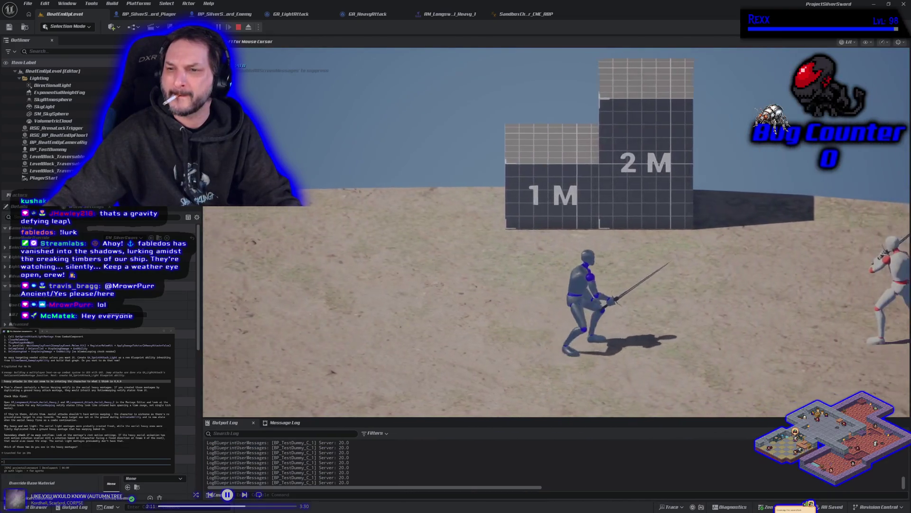
key("space")
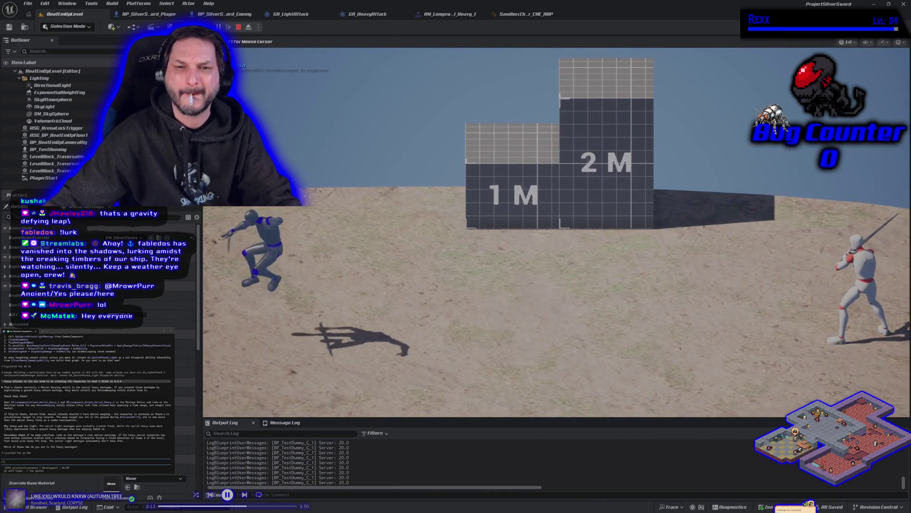
key("space")
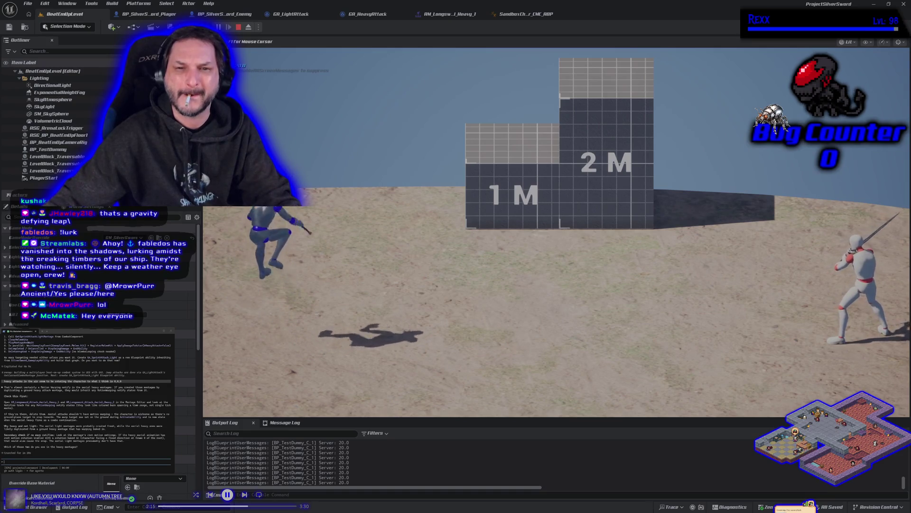
key("d")
key("space")
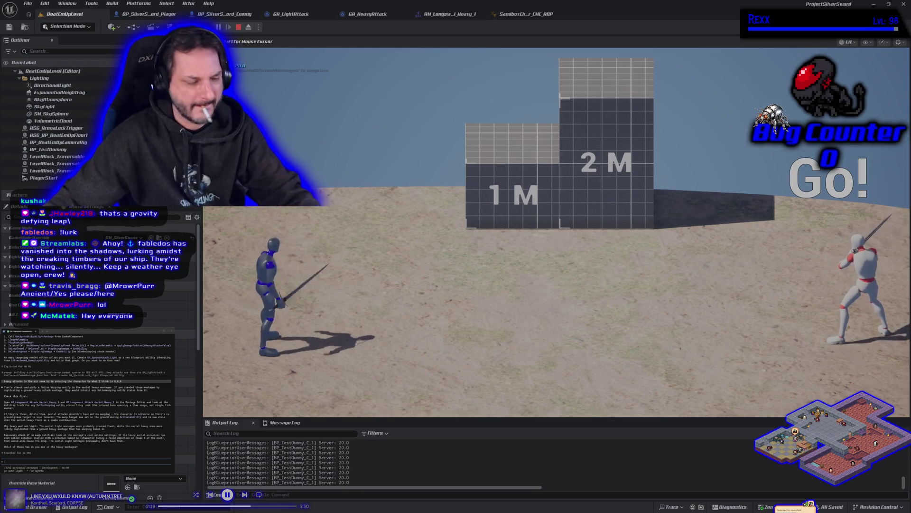
key("Escape")
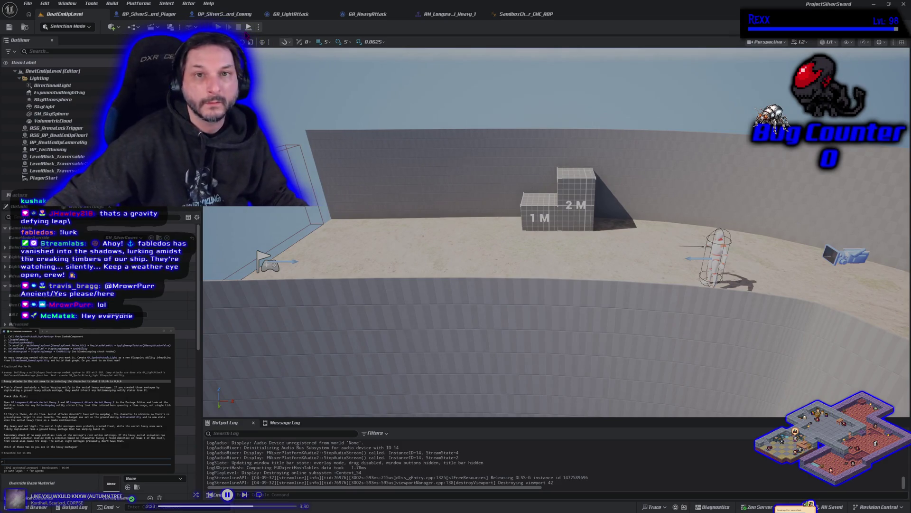
left_click(218, 27)
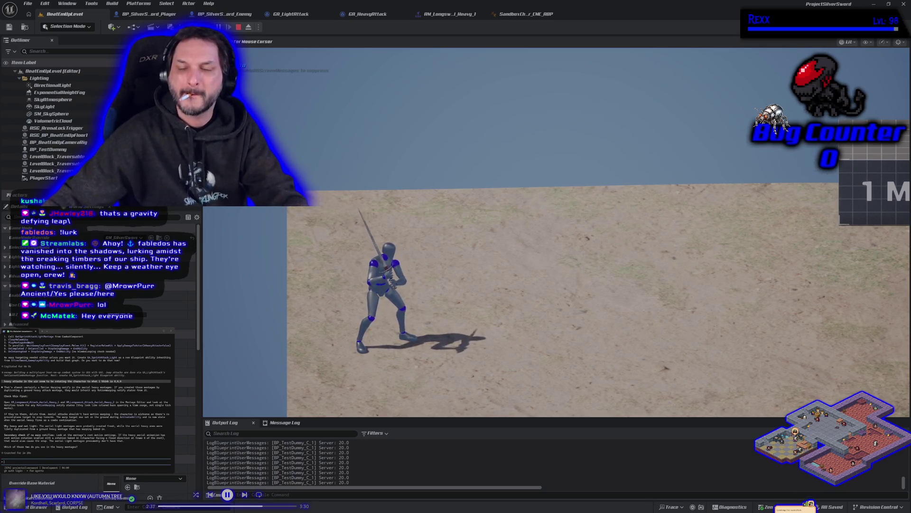
key("Escape")
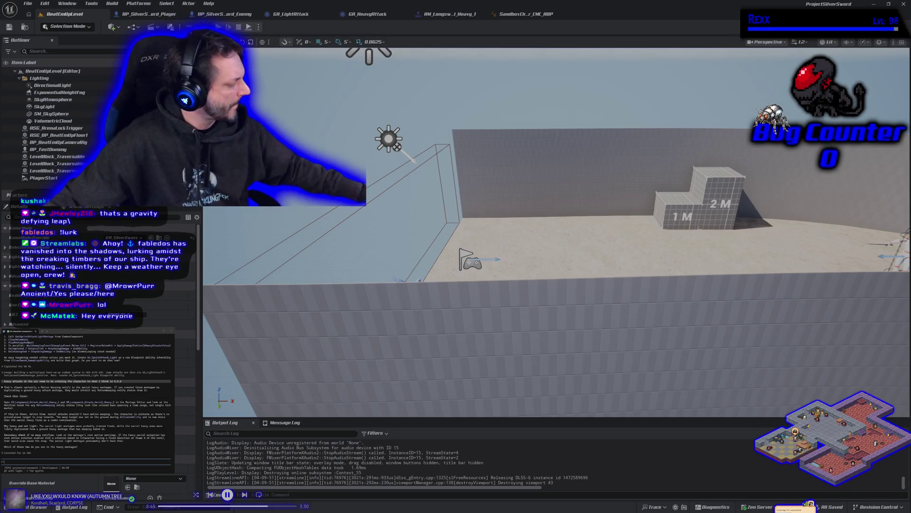
- Finish and send the heavy attack 1 message, then return to AM_Longsword_Attack_Aerial_Heavy_1
type("4")
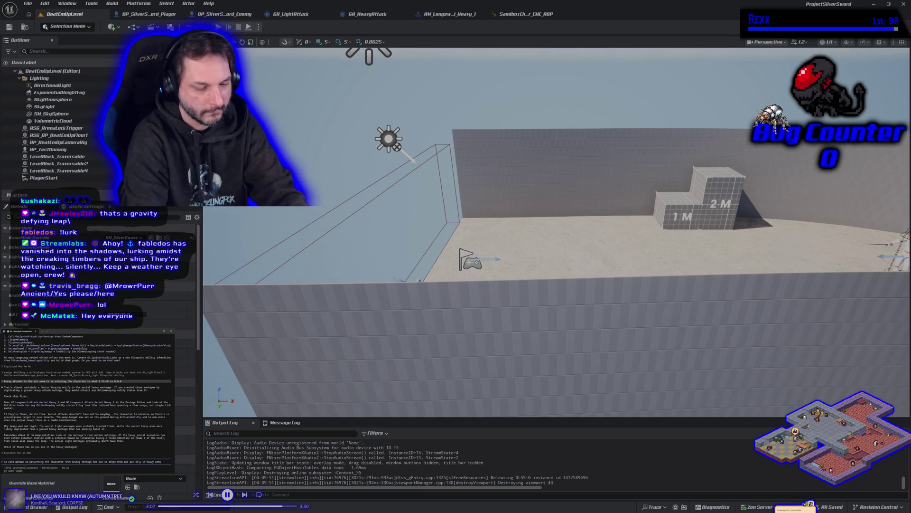
type(".")
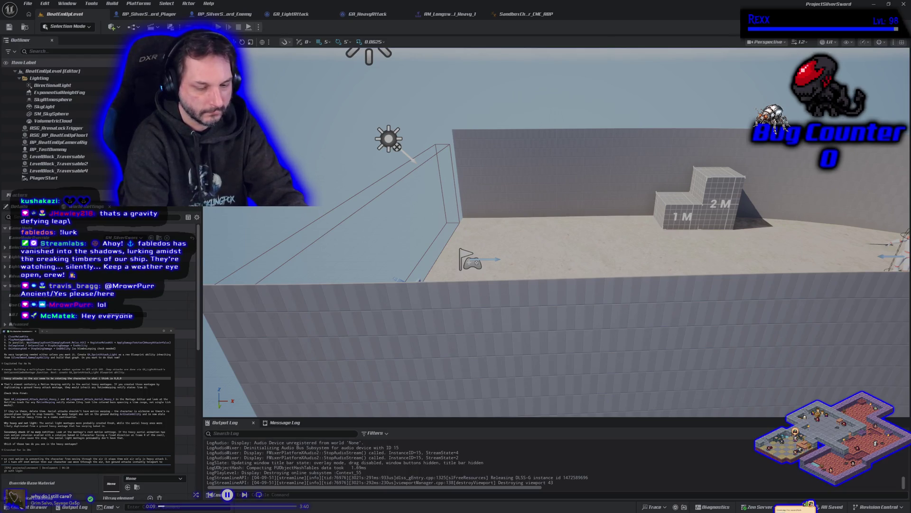
type("0")
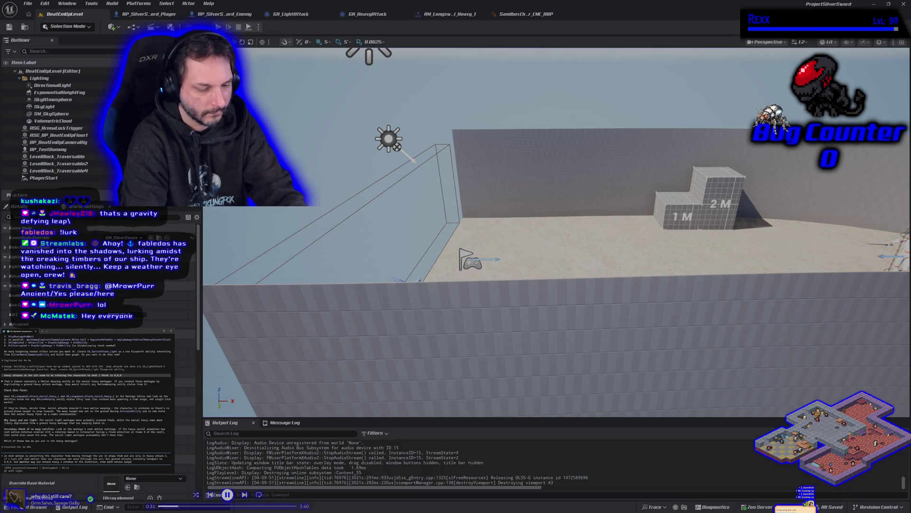
key("Return")
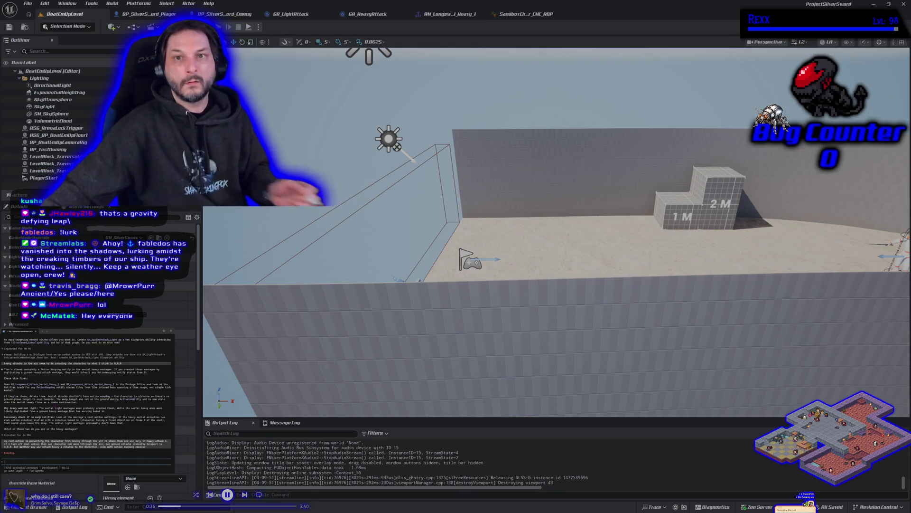
left_click(459, 17)
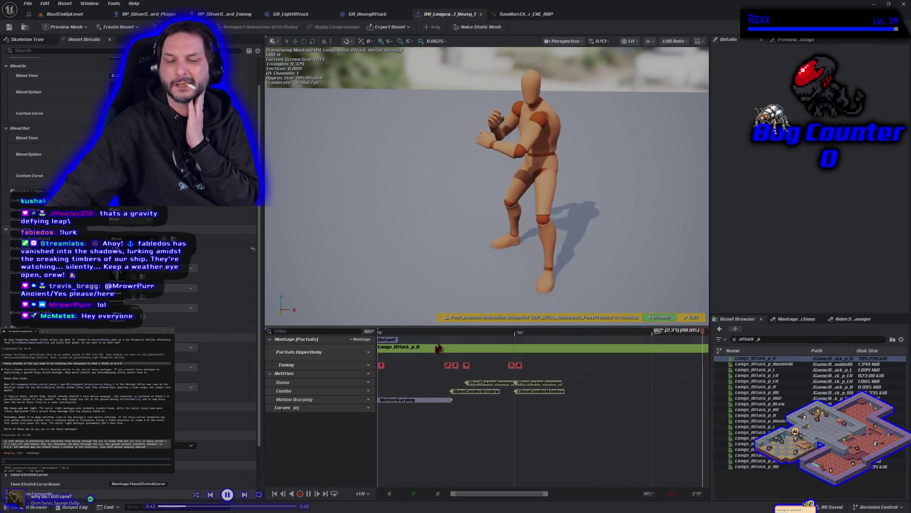
- Append a second Longs_Attack_p_D to AM_Longsword_Attack_Heavy_1, save, and go back to BeatEmUpLevel
key("ctrl+space")
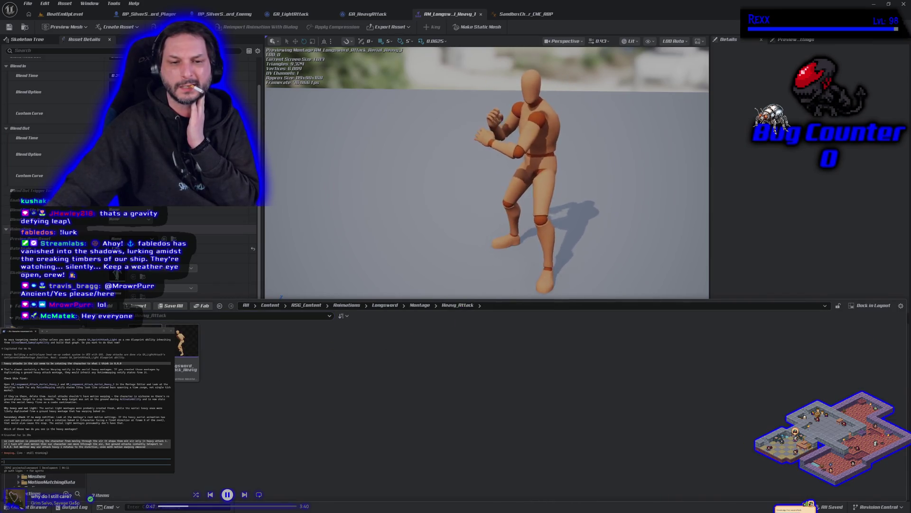
double_click(185, 351)
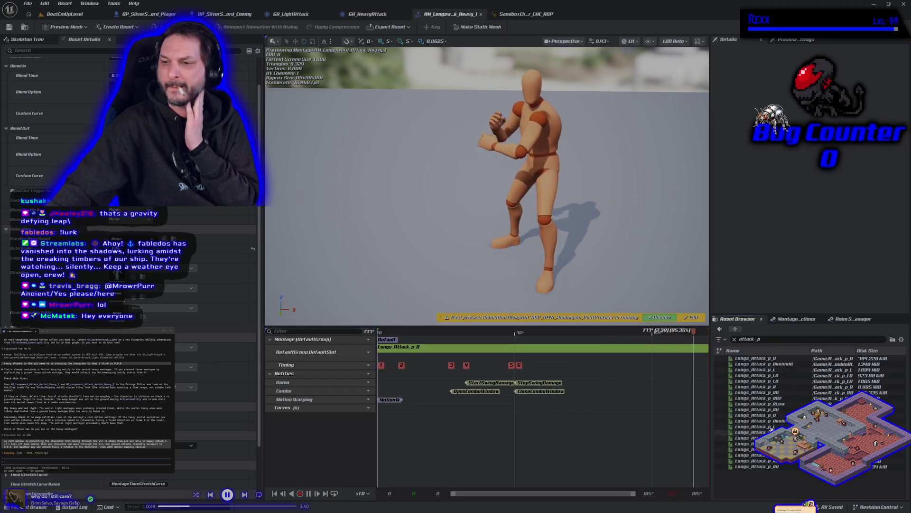
mouse_move(778, 414)
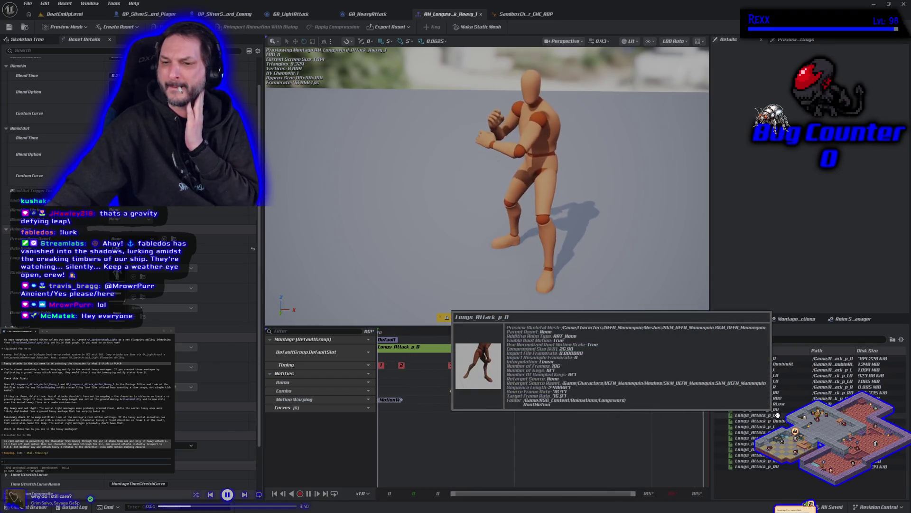
left_click(778, 415)
left_click_drag(778, 414, 517, 350)
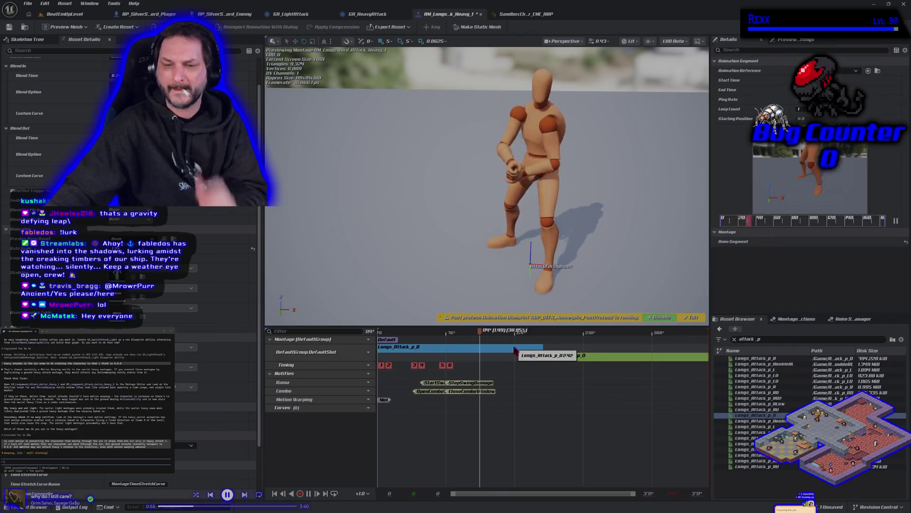
left_click(9, 28)
left_click(51, 16)
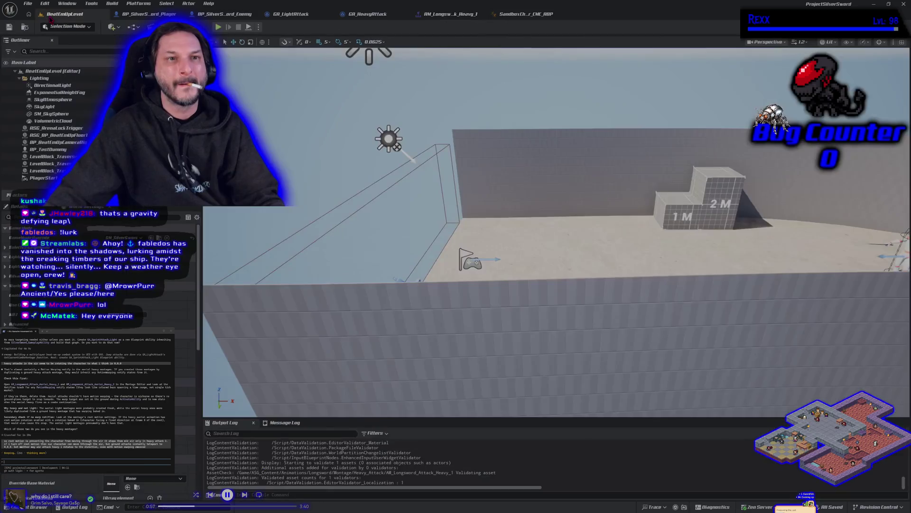
left_click(218, 28)
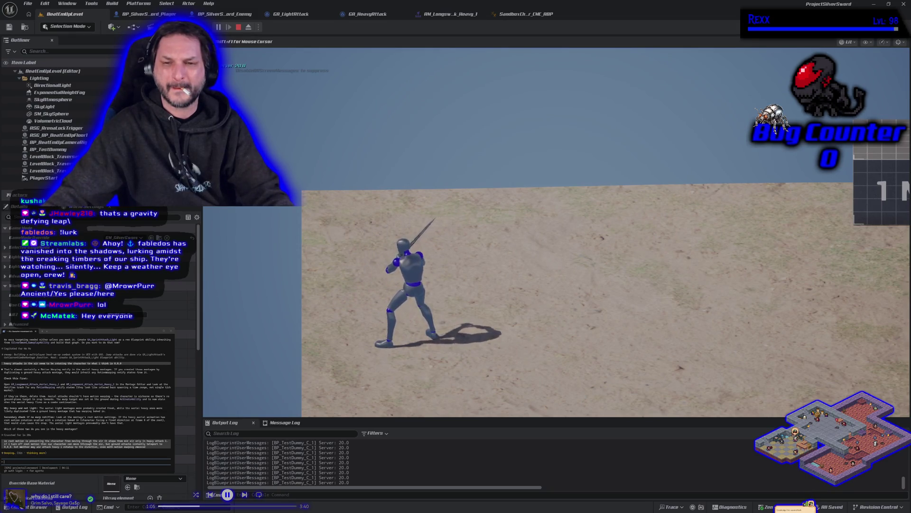
key("space")
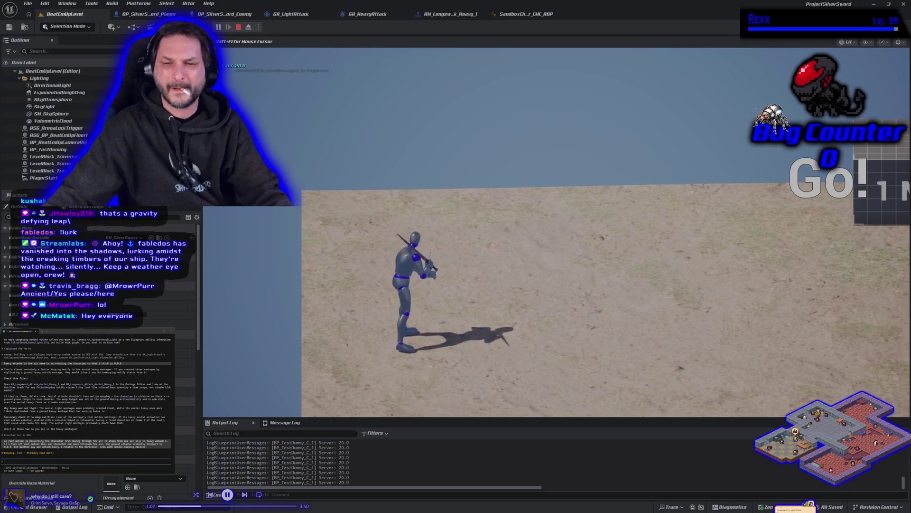
key("Escape")
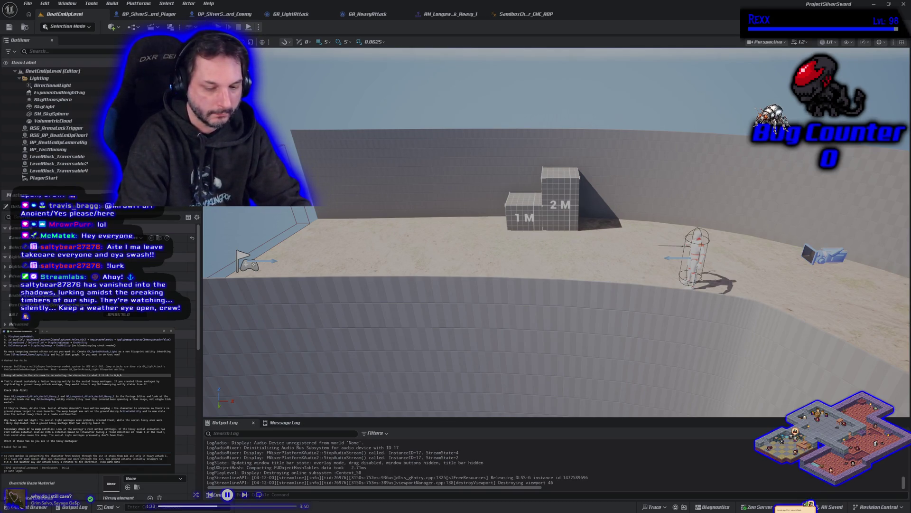
- Leave the BeatEmUpLevel editor and return to the AM_Longsword_Attack_Heavy_1 montage
key("Right")
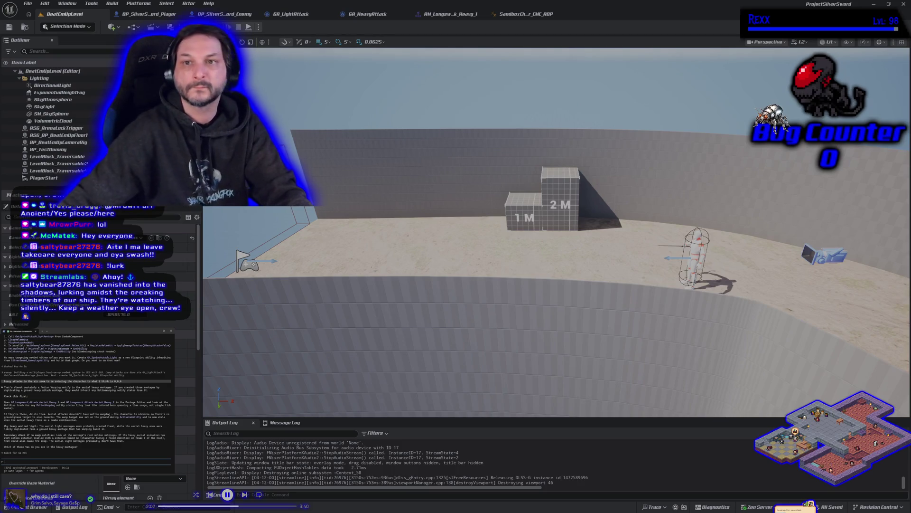
left_click(455, 16)
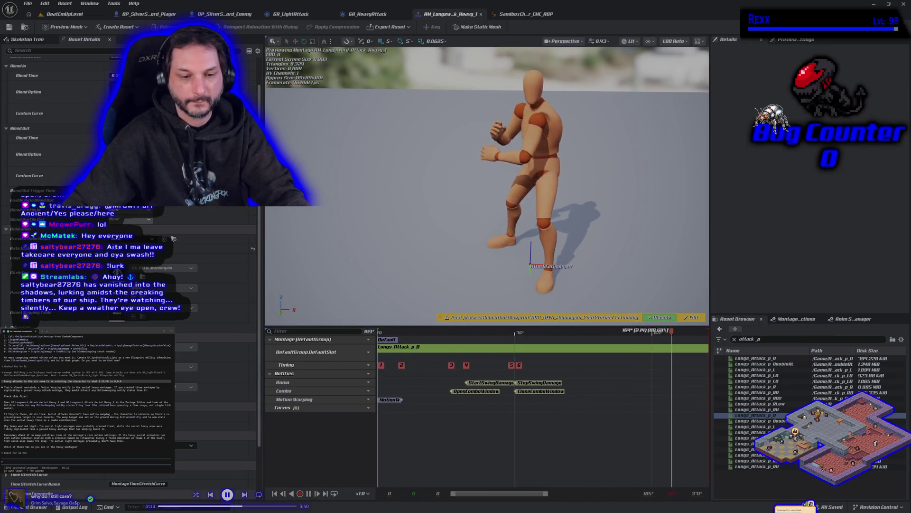
- Delete the MotionWarping notify from the aerial heavy montage and save it
key("ctrl+space")
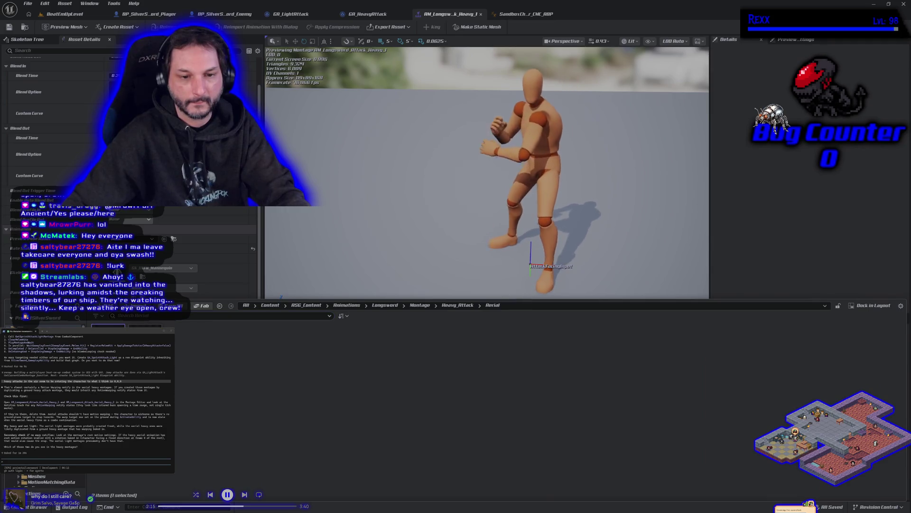
key("Return")
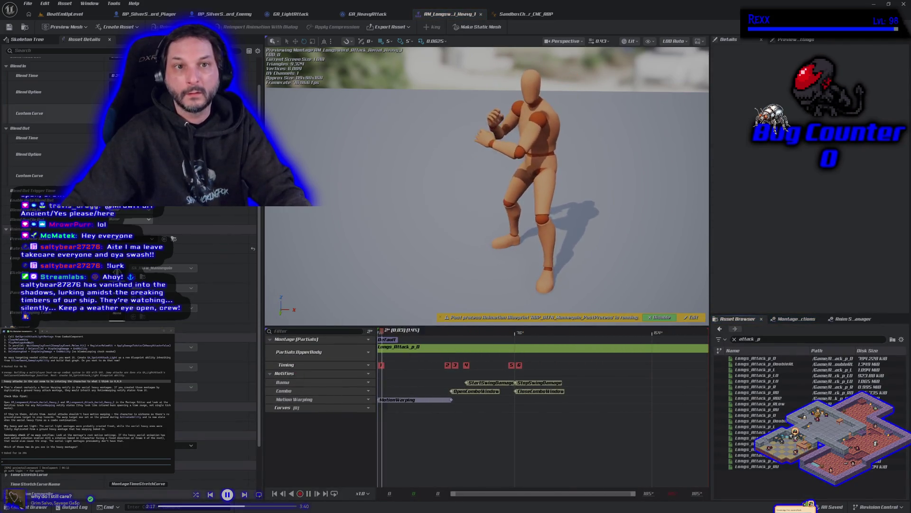
left_click(417, 400)
key("Delete")
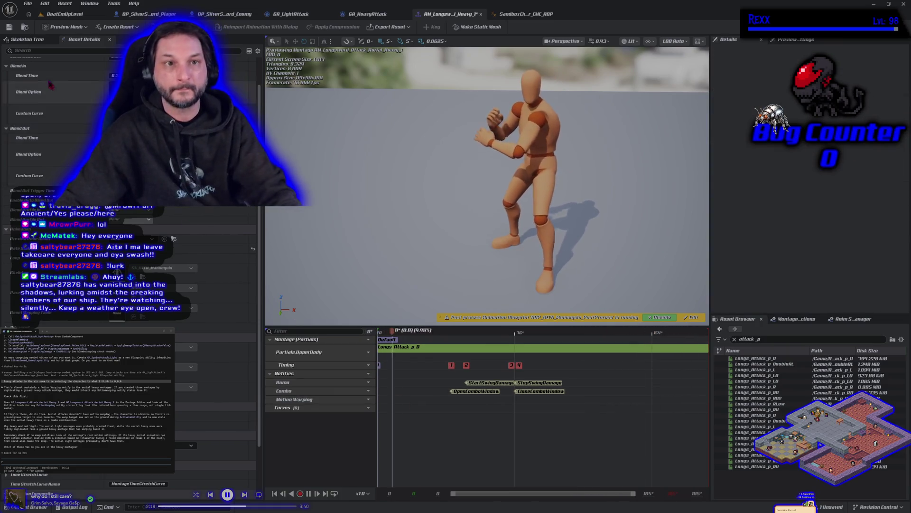
key("ctrl+s")
- Play the level and trigger the aerial heavy attack with Space
left_click(64, 14)
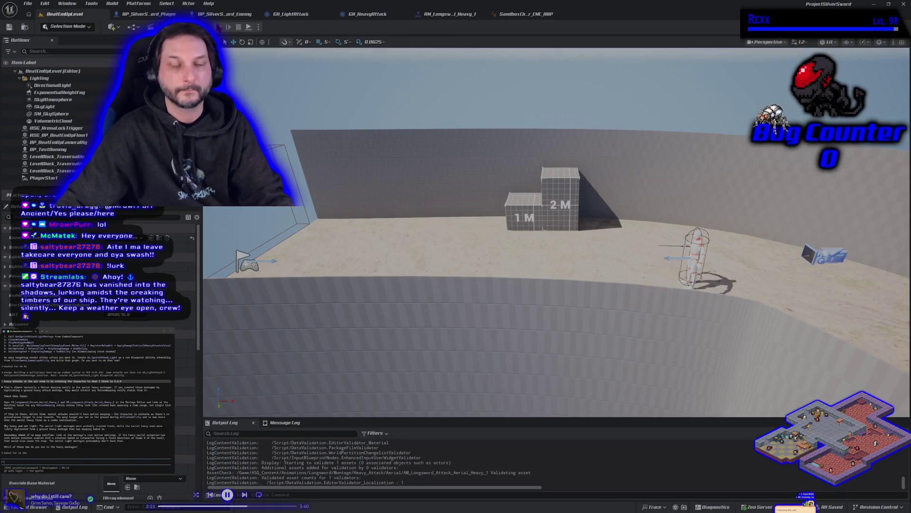
left_click(219, 27)
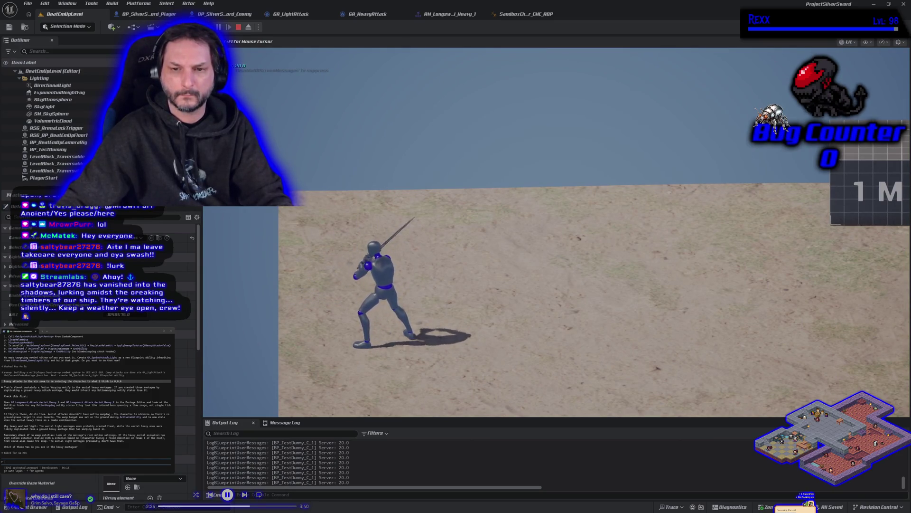
key("space")
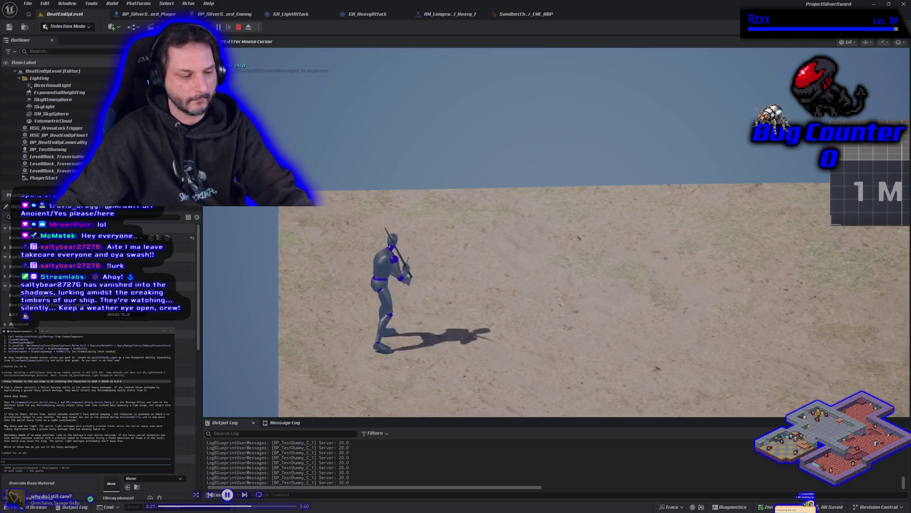
- Stop the play test and undo to restore the MotionWarping notify on the aerial heavy montage
key("Escape")
left_click(446, 14)
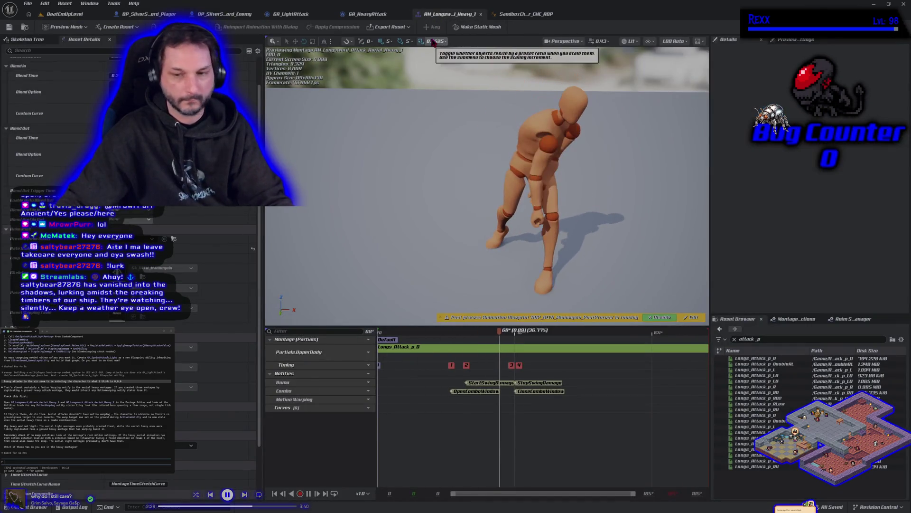
key("ctrl+z")
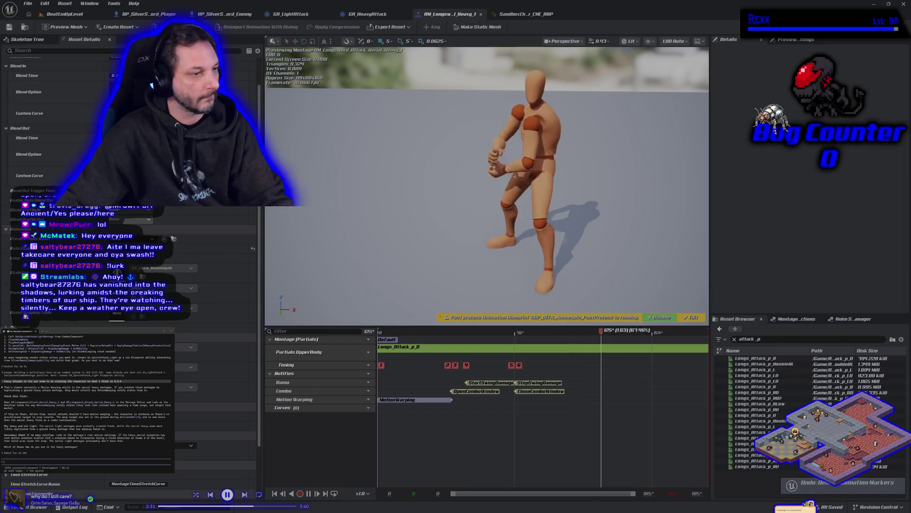
- Send a note about motion warping in the terminal, interrupting and resubmitting it once
type("it a")
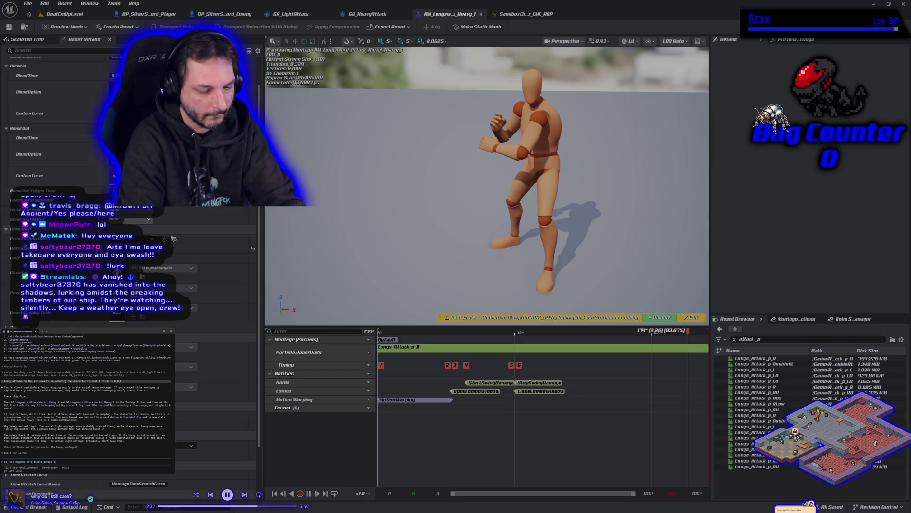
key("Return")
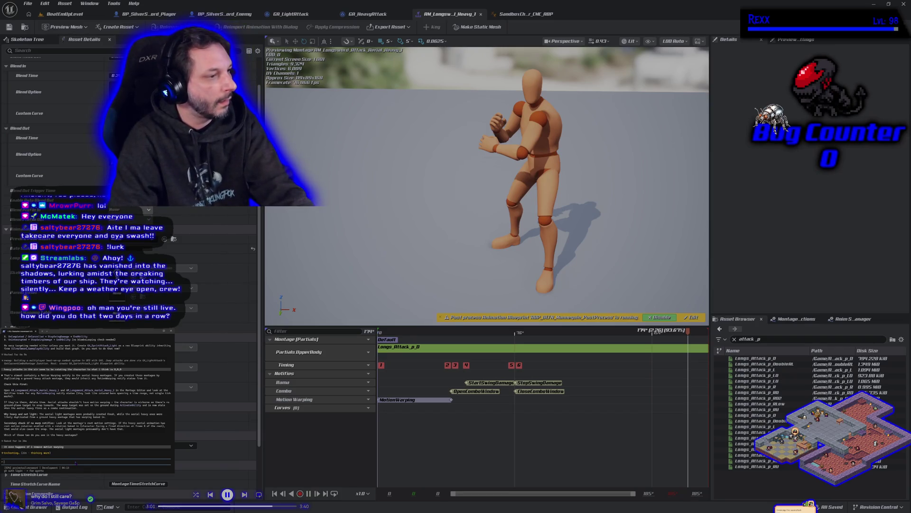
key("Escape")
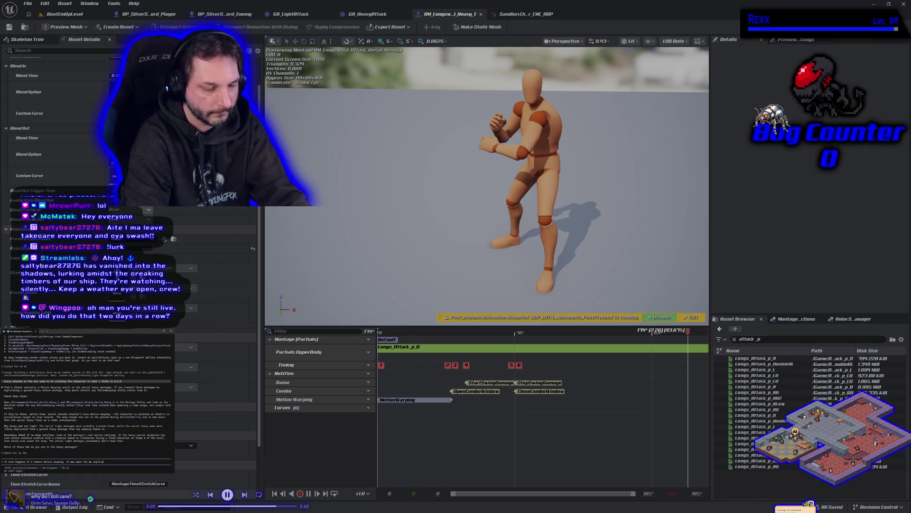
key("Return")
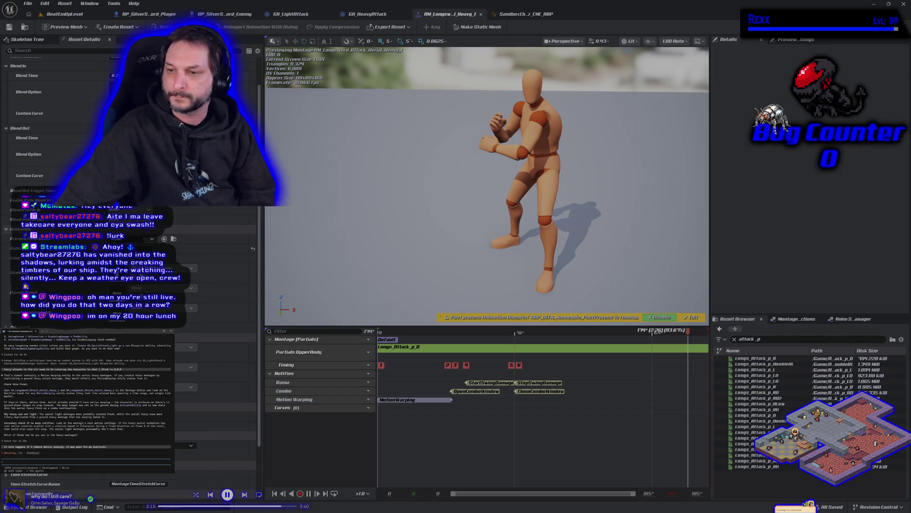
- Create a new montage from Longs_Attack_p_D, naming it with AM_Longsword_Attack plus _Jump_Hey
double_click(754, 358)
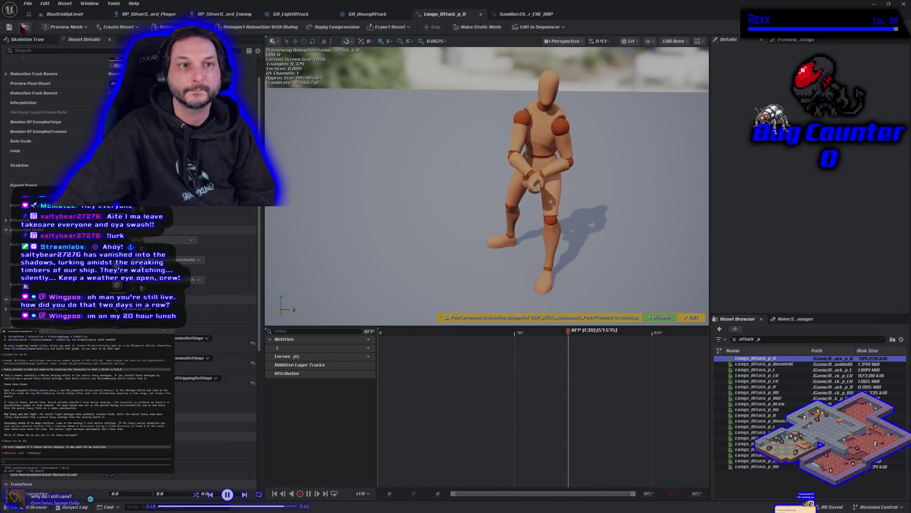
key("ctrl+space")
right_click(361, 364)
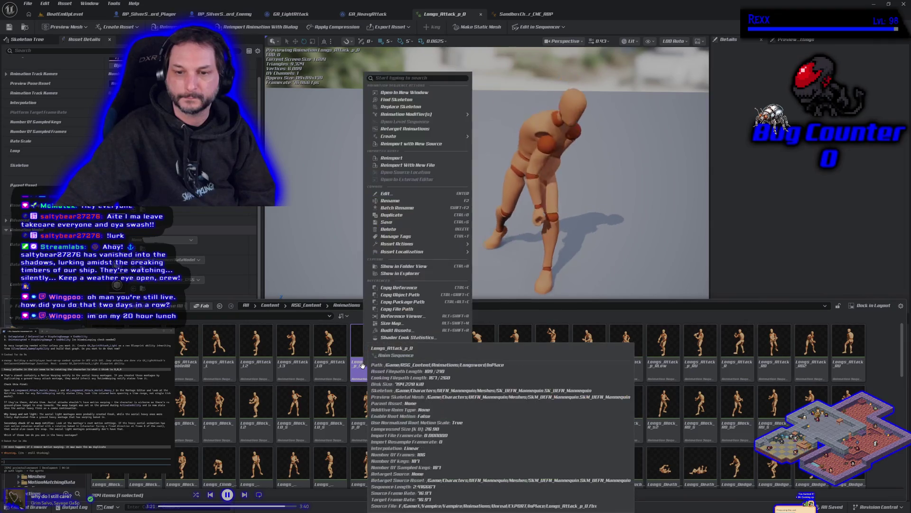
mouse_move(417, 138)
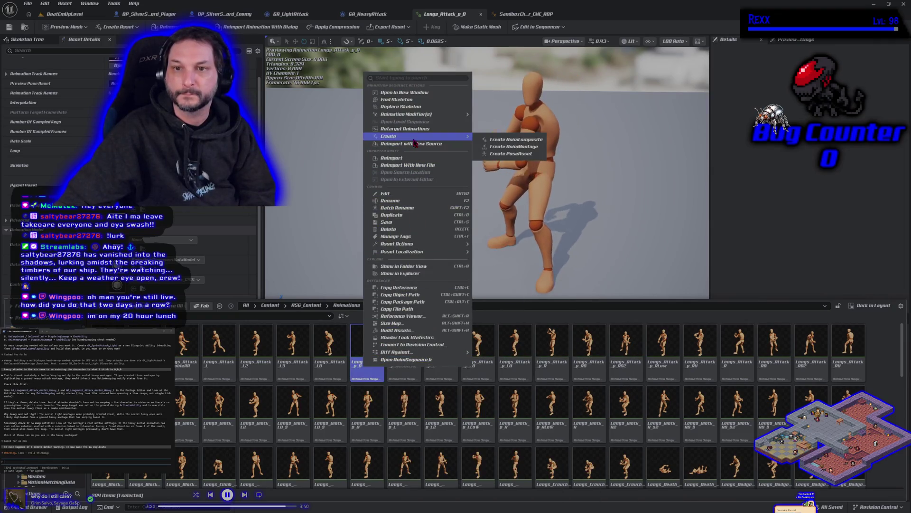
left_click(513, 146)
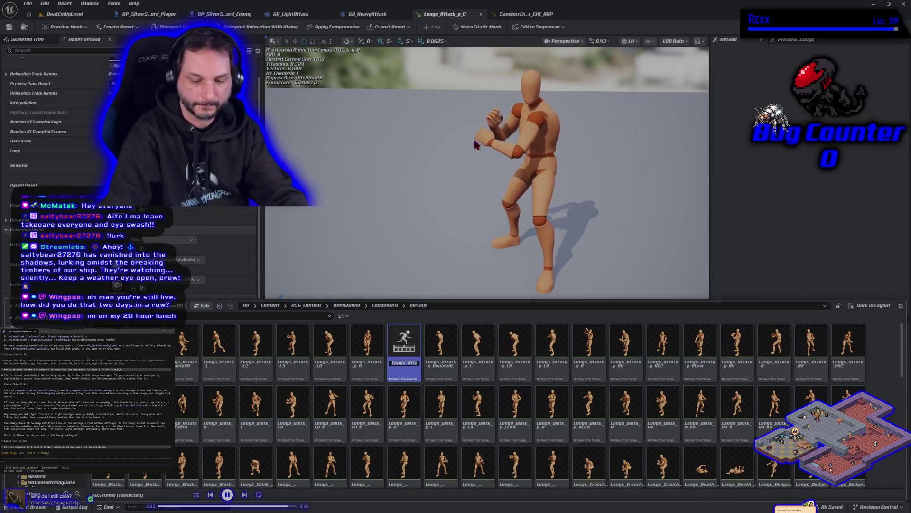
type("AM_Longsw")
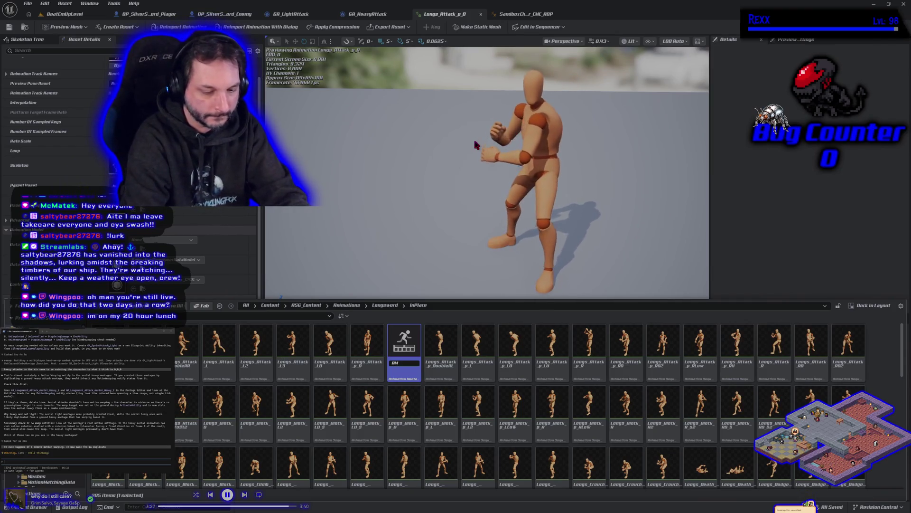
type("ord")
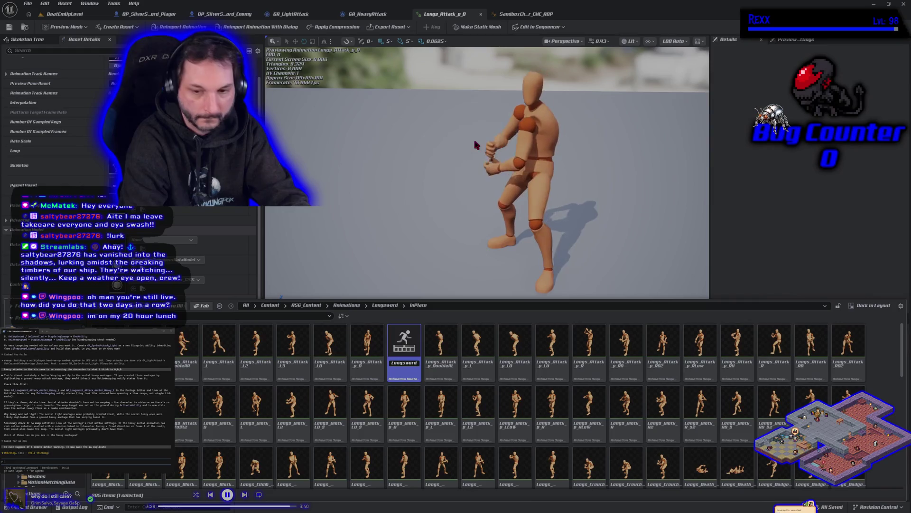
type("_A")
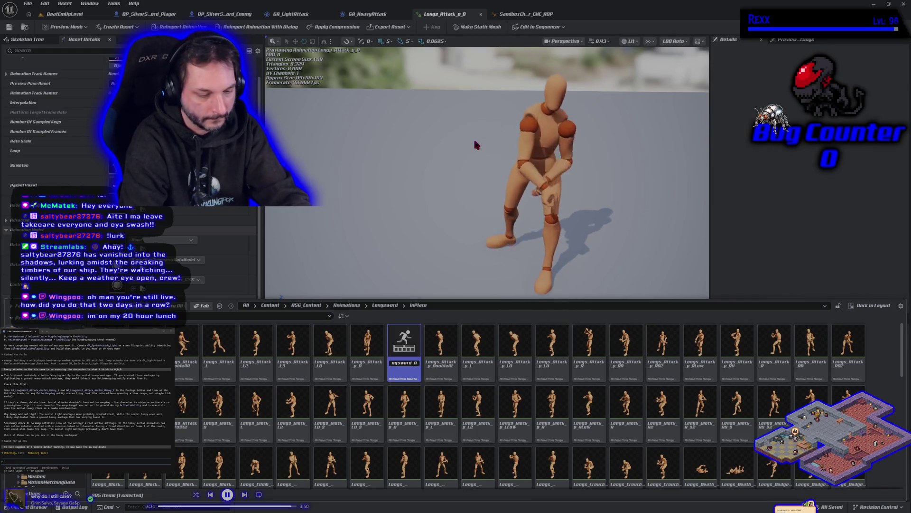
type("tta")
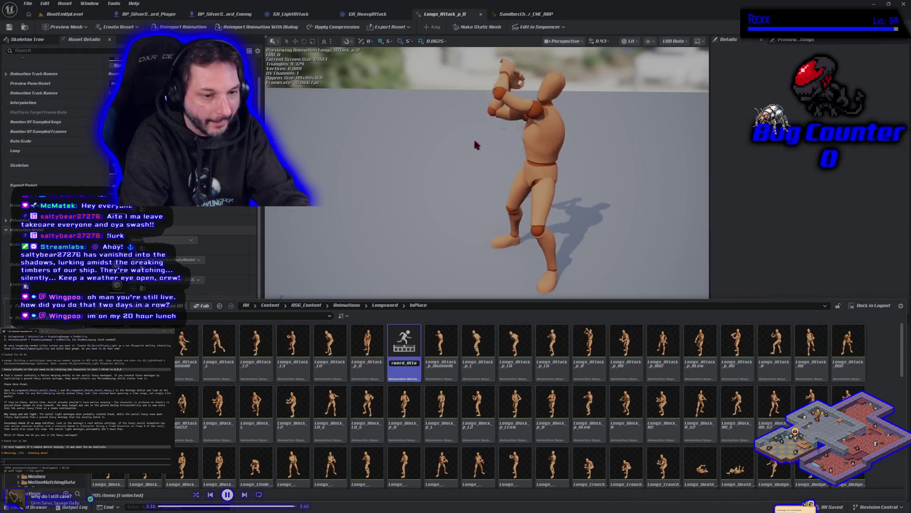
type("ck")
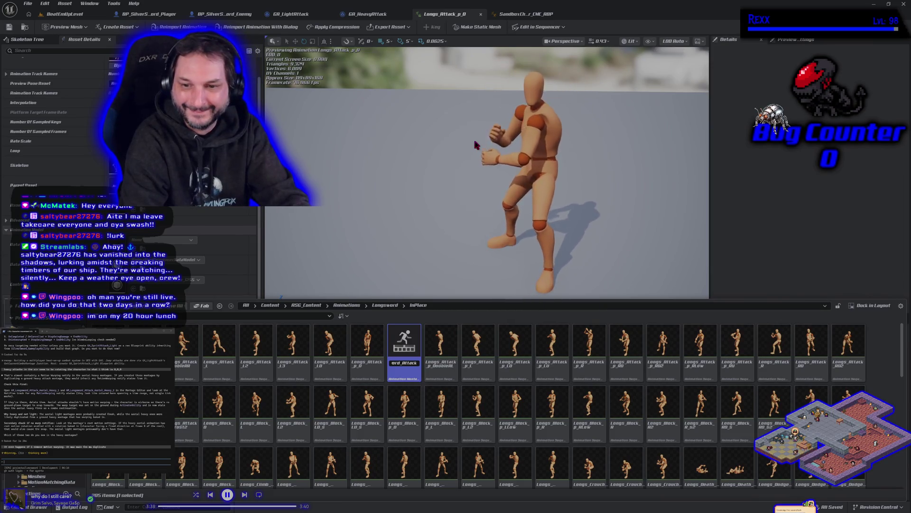
key("Home")
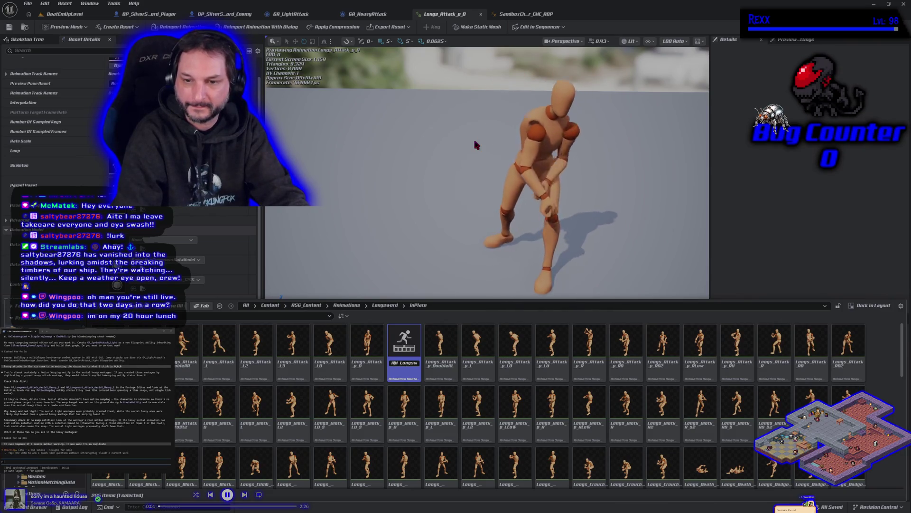
key("End")
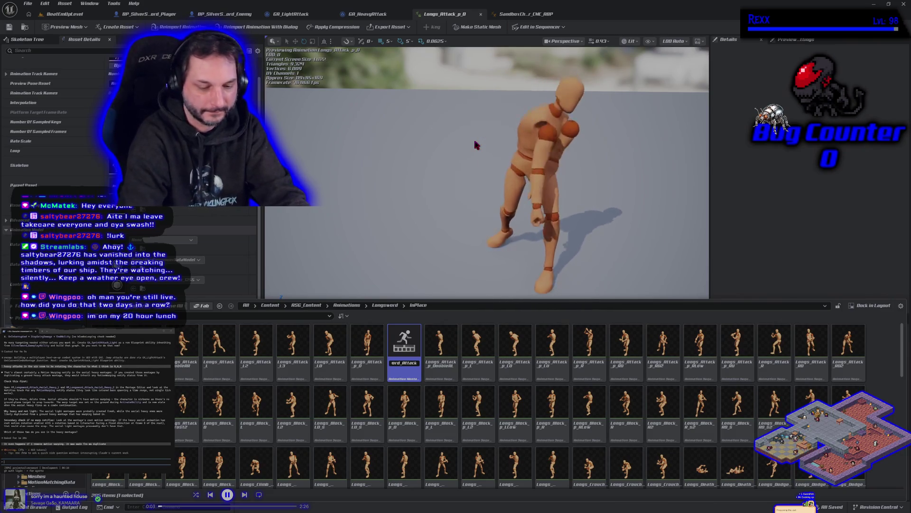
type("_Jum")
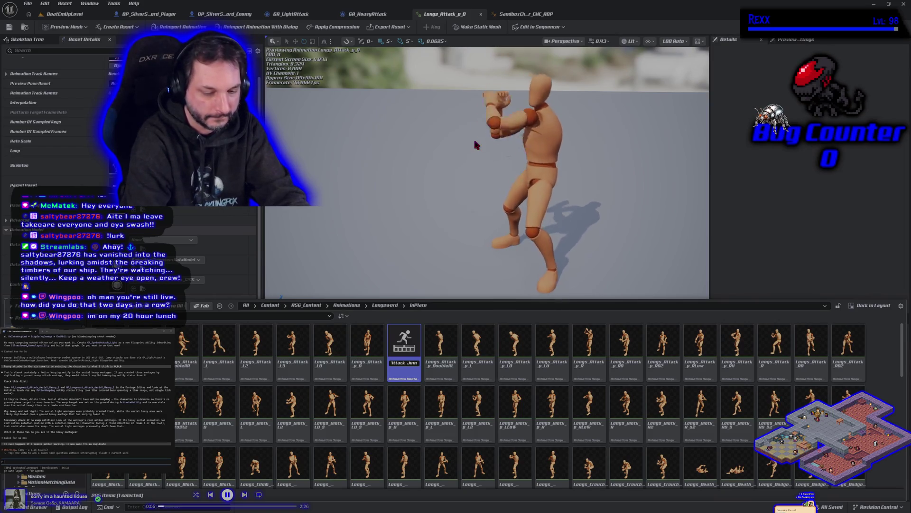
type("p")
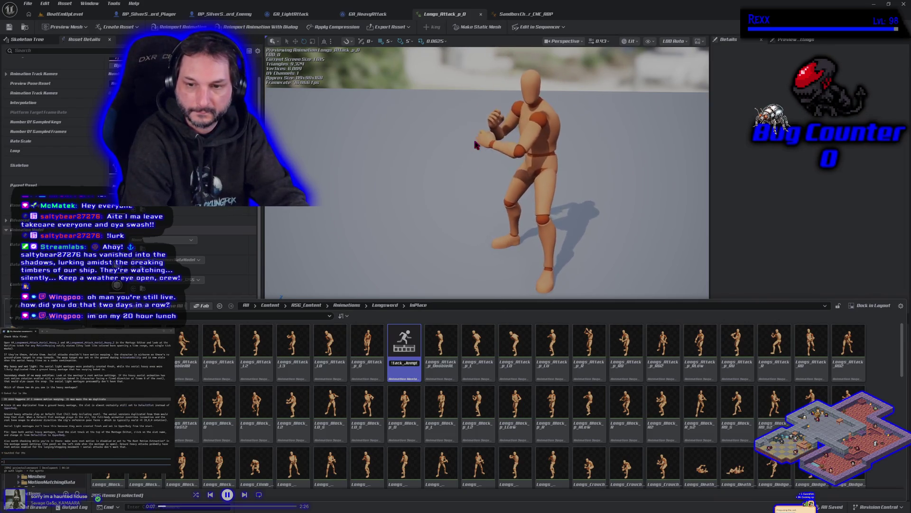
type("_He")
type("avy_")
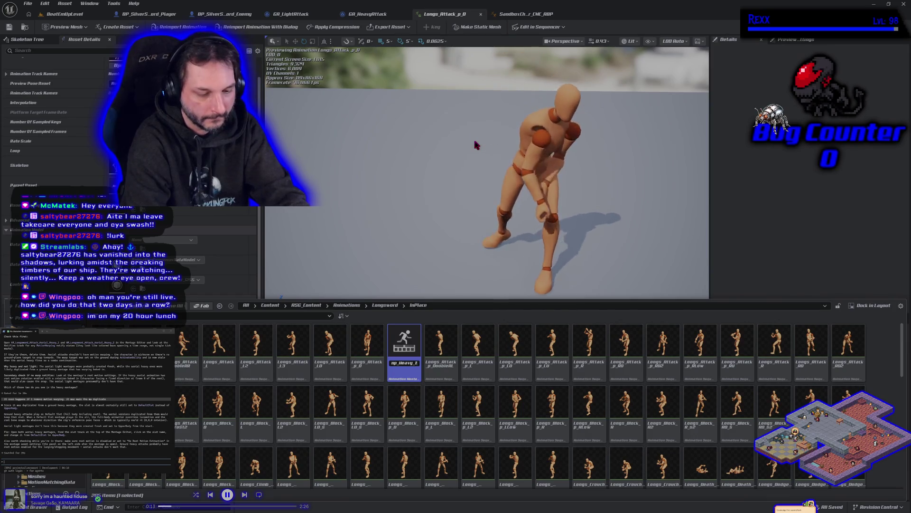
key("Return")
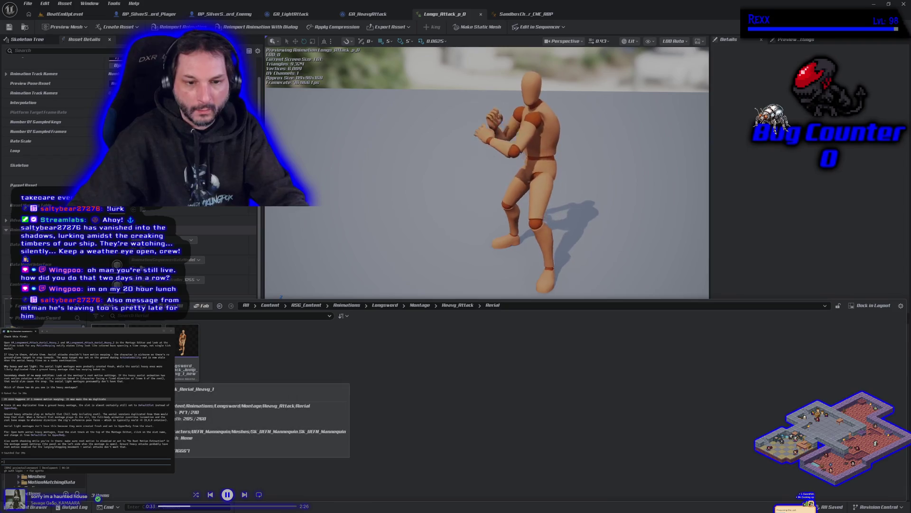
- Go to the WeaponData folder and open the DA_Longsword data asset
mouse_move(108, 354)
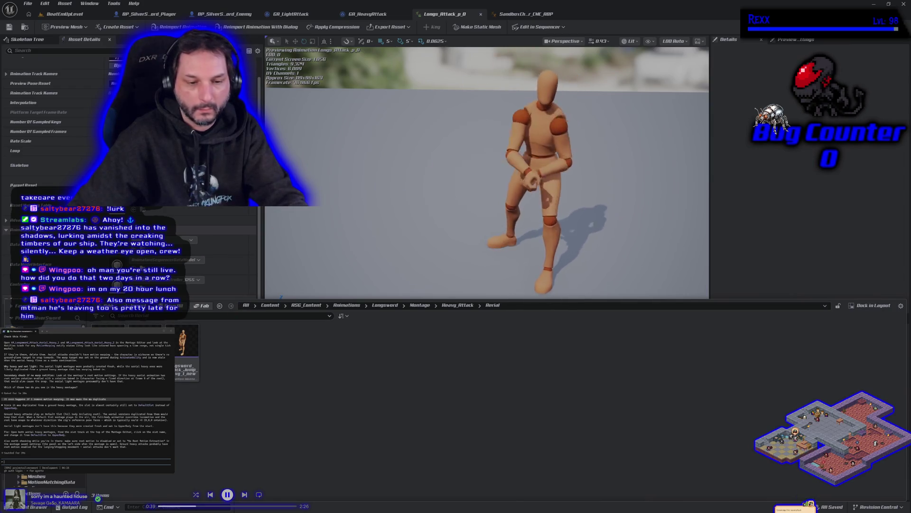
scroll(38, 479, "up", 1)
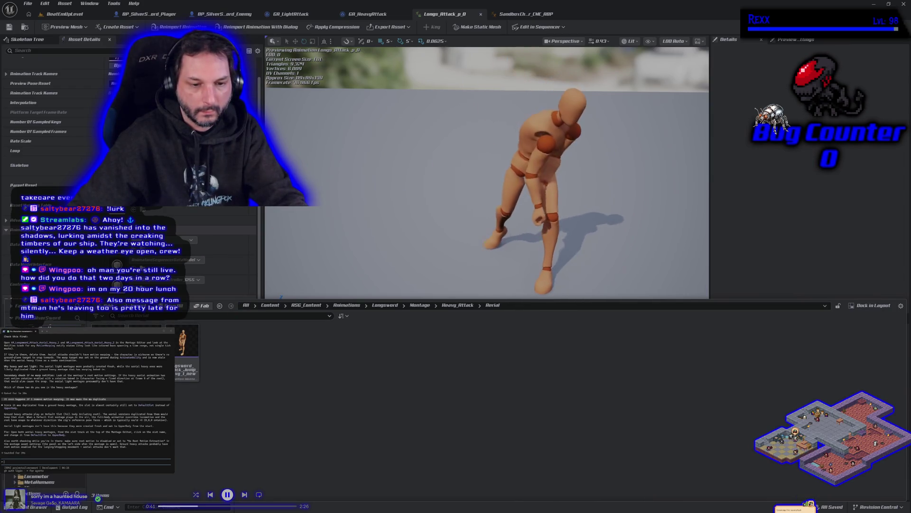
left_click(38, 463)
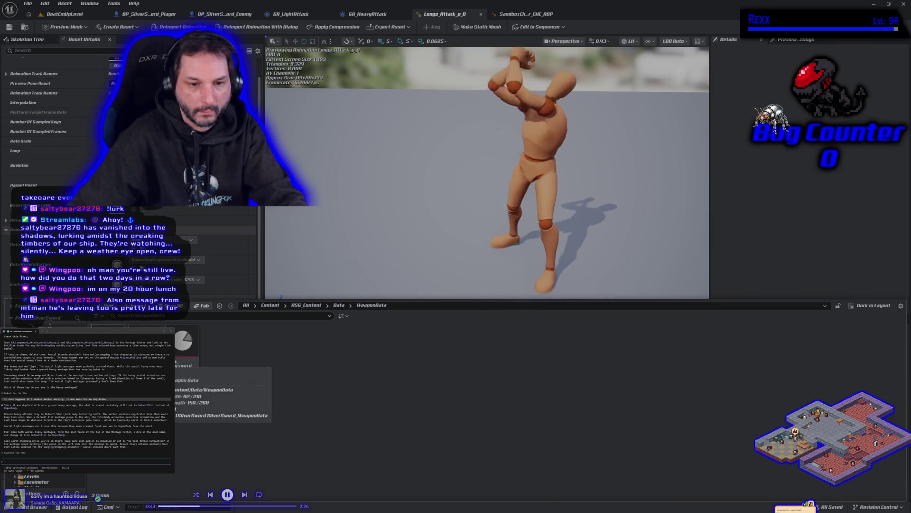
double_click(184, 349)
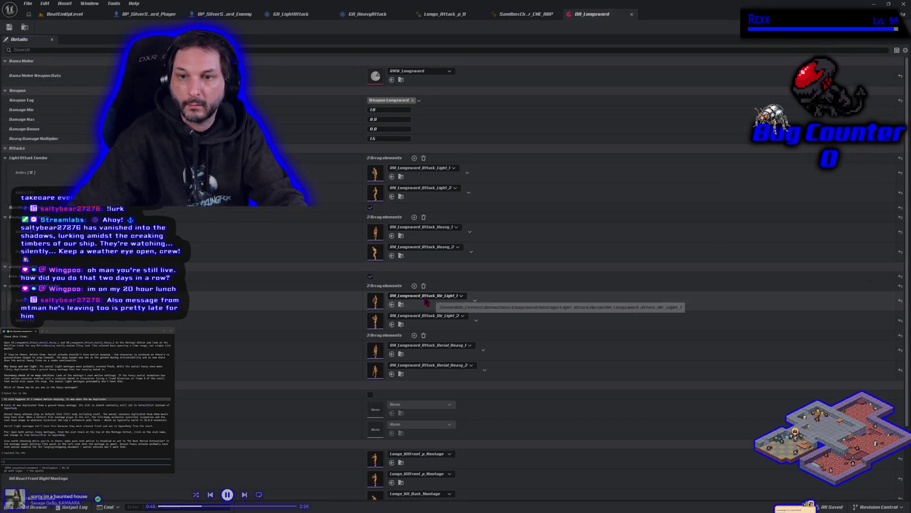
- Set DA_Longsword's first Aerial Heavy element to AM_Longsword_Attack_Jump_Heavy_1_new and locate that montage
scroll(470, 300, "down", 2)
left_click(470, 300)
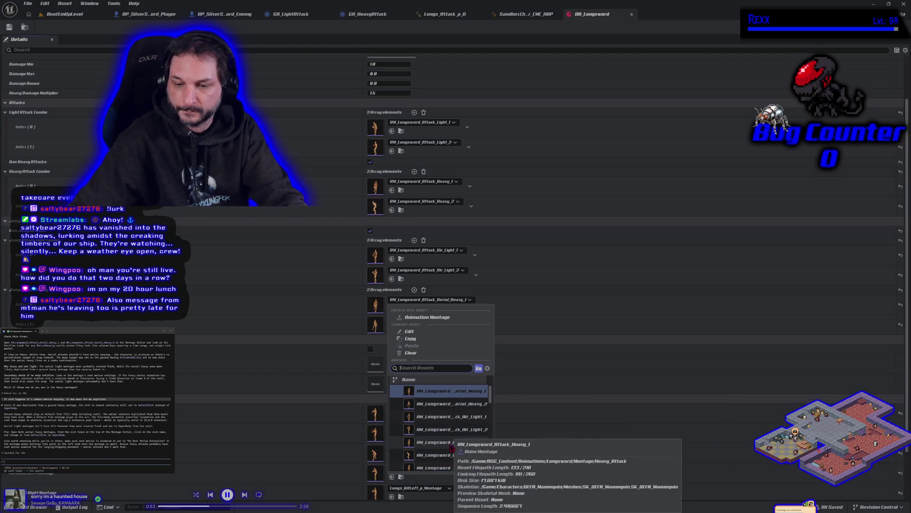
scroll(451, 447, "down", 2)
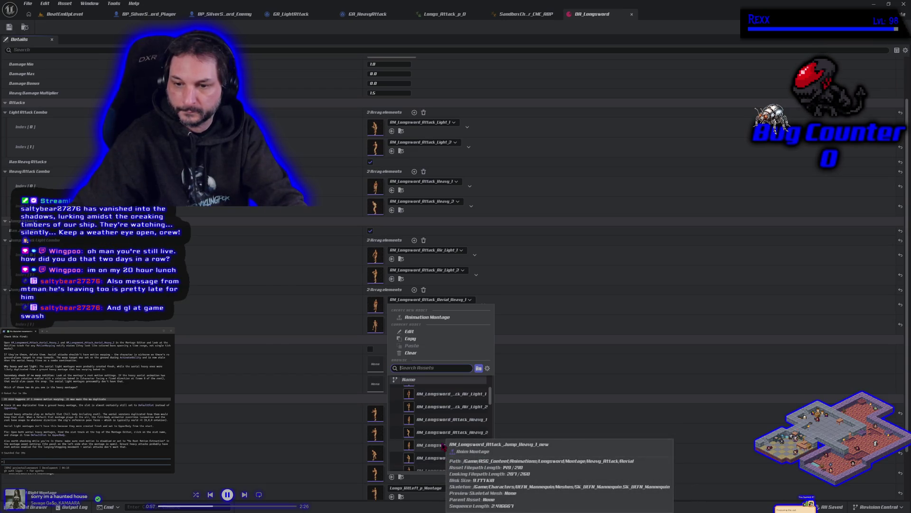
scroll(444, 446, "up", 2)
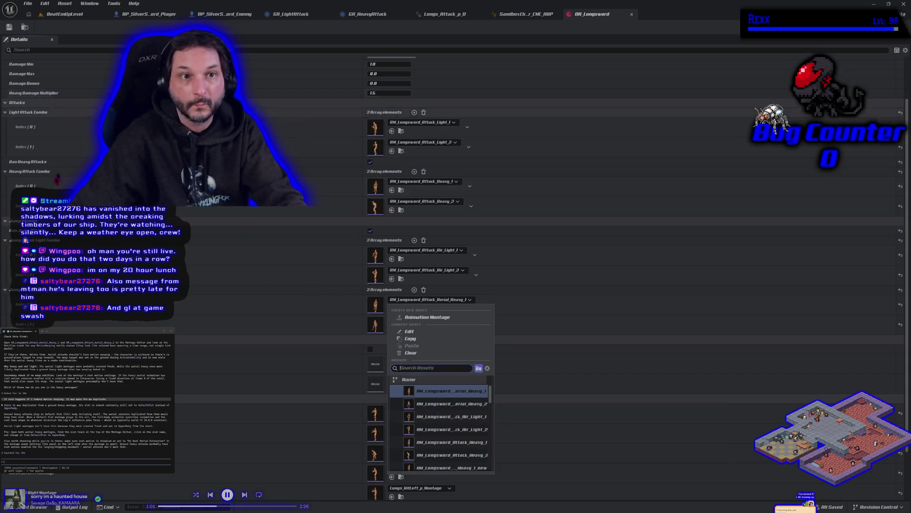
left_click(31, 507)
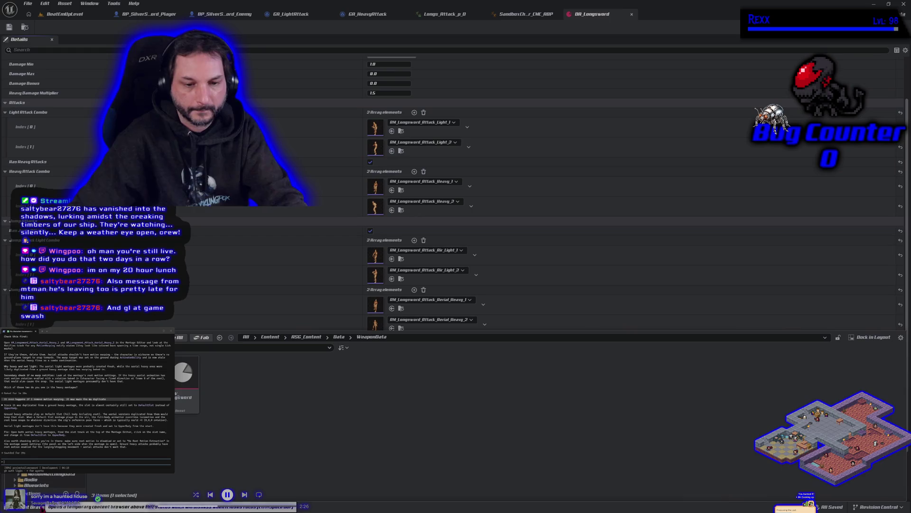
left_click(340, 310)
left_click(440, 301)
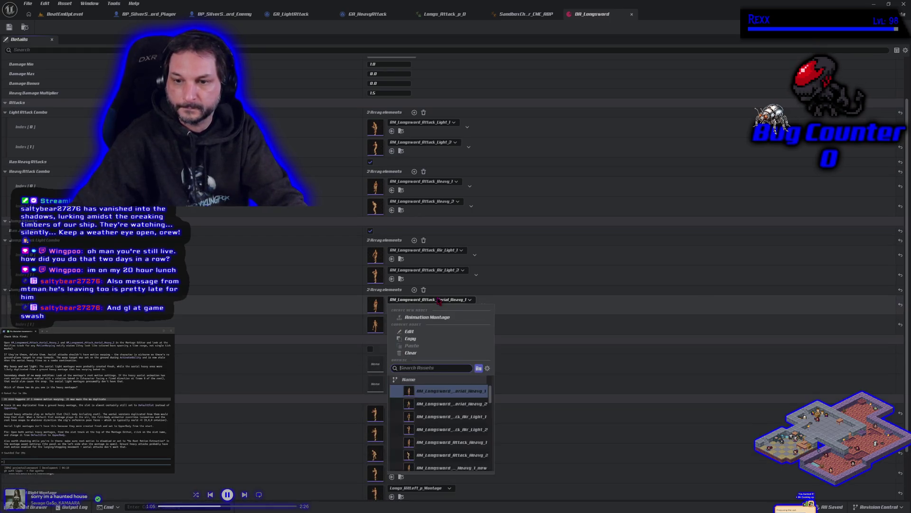
left_click(463, 471)
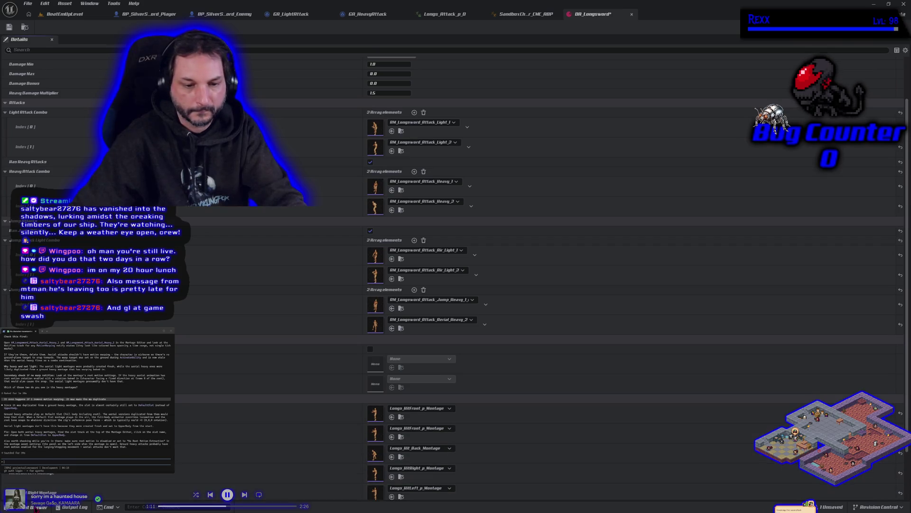
key("ctrl+space")
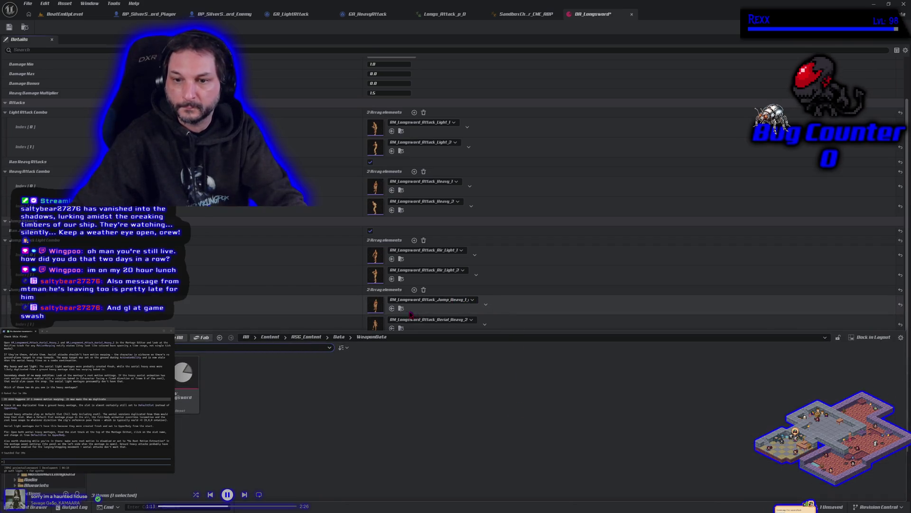
key("ctrl+space")
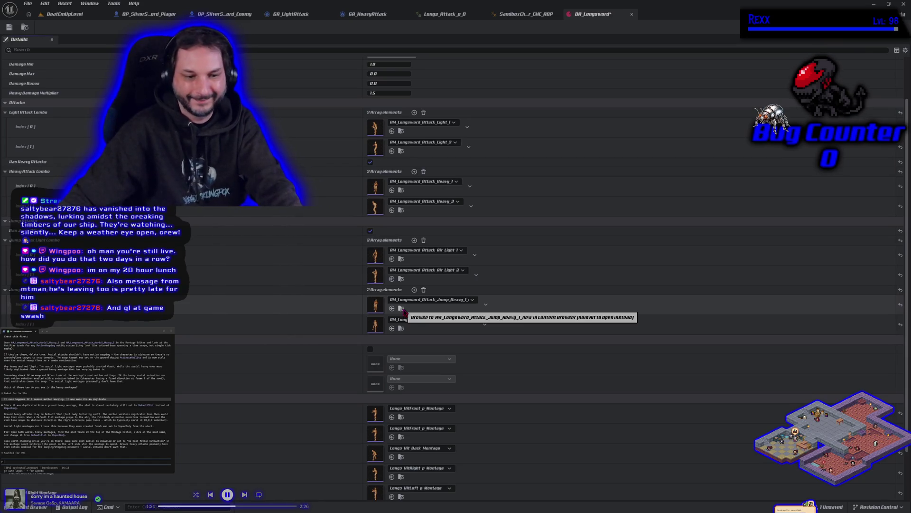
left_click(402, 309)
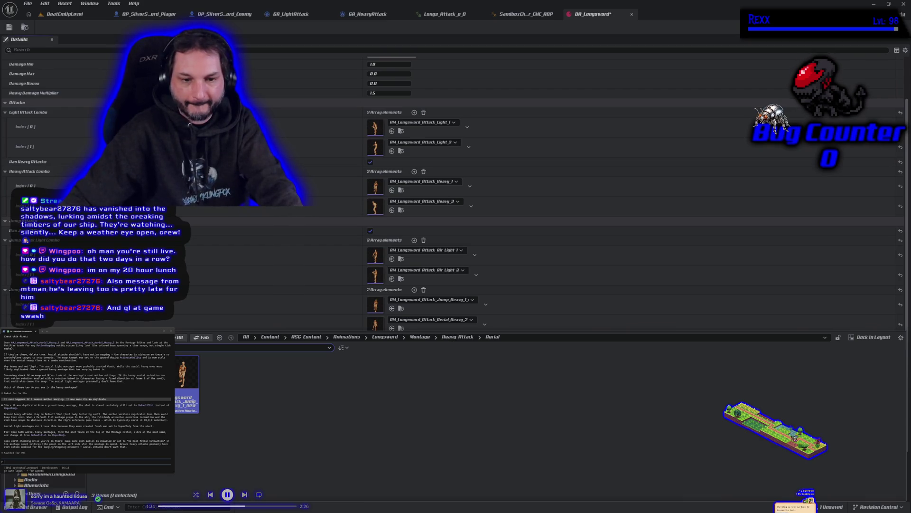
- Cancel deleting the old aerial heavy montage and save DA_Longsword
key("Delete")
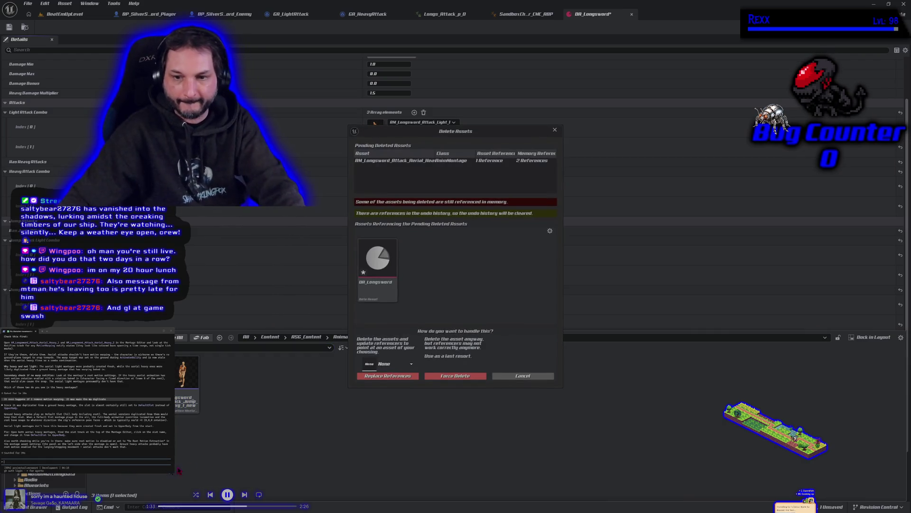
left_click(523, 375)
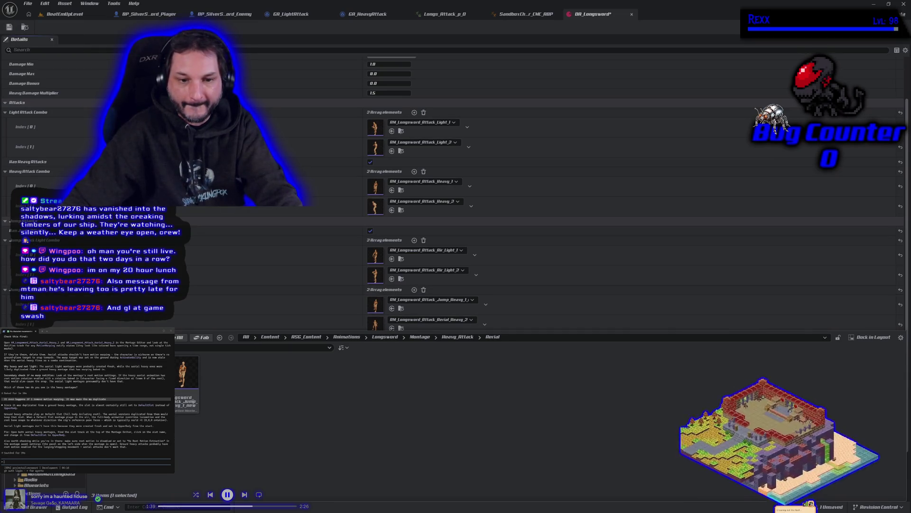
left_click(9, 28)
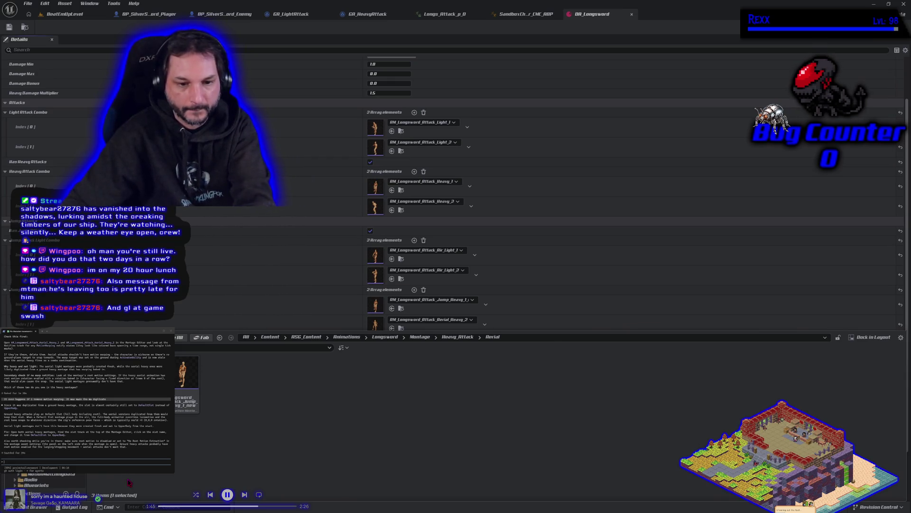
- Back out of the deletion and edit the jump heavy montage's name toward Aerial_Heavy_1 with a _n suffix
key("Delete")
left_click(499, 377)
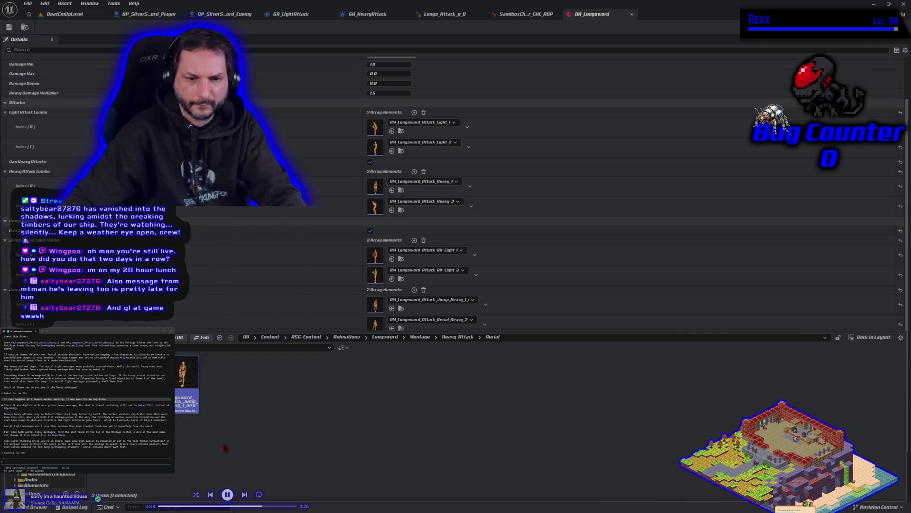
key("F2")
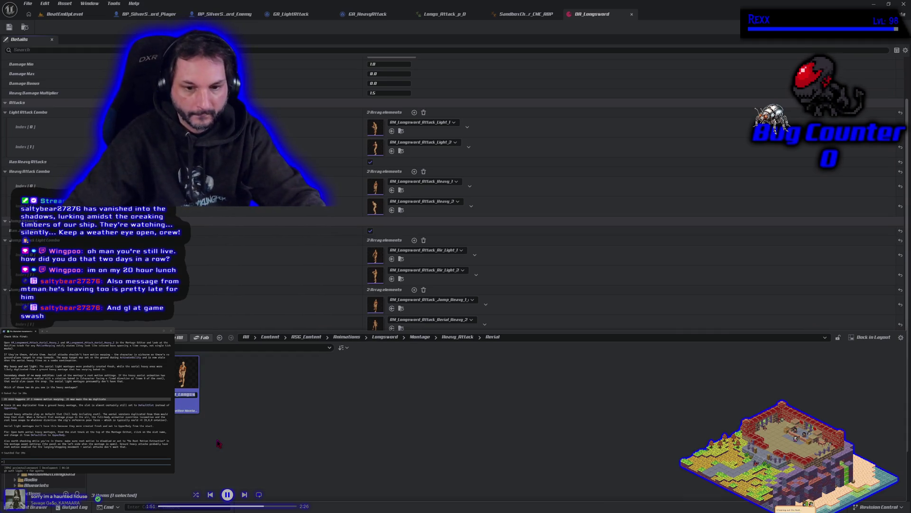
key("End")
type("_n")
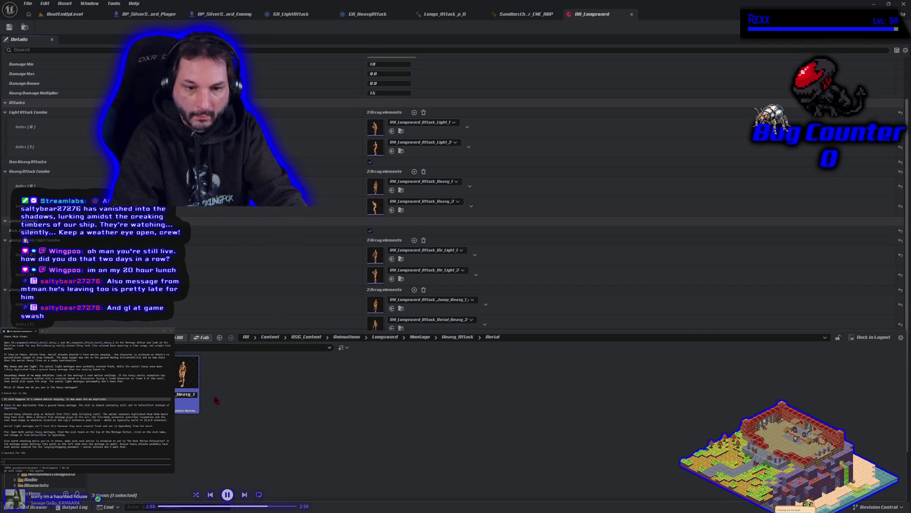
key("Left")
key("Left")
key("Left")
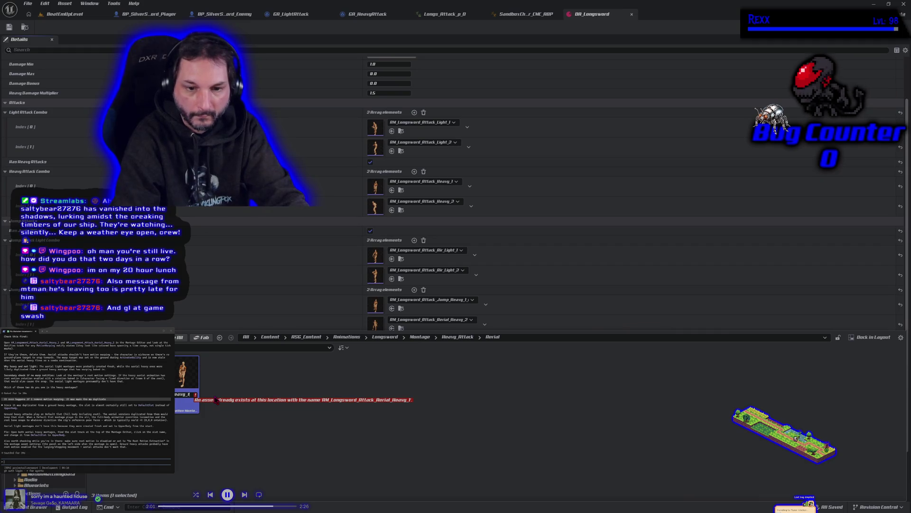
key("Escape")
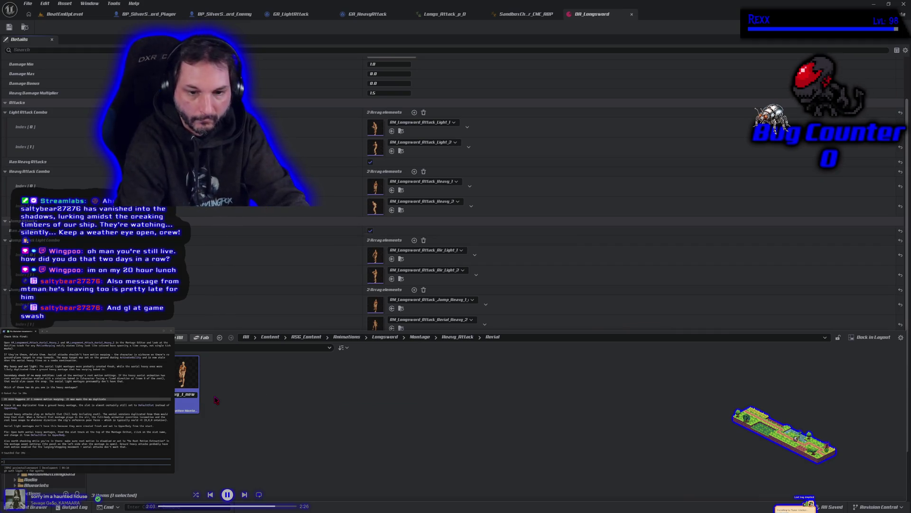
- Commit the AM_Longsword_Attack_Aerial_Heavy_1_new name, then select the old Aerial_Heavy_1 montage for deletion
key("Return")
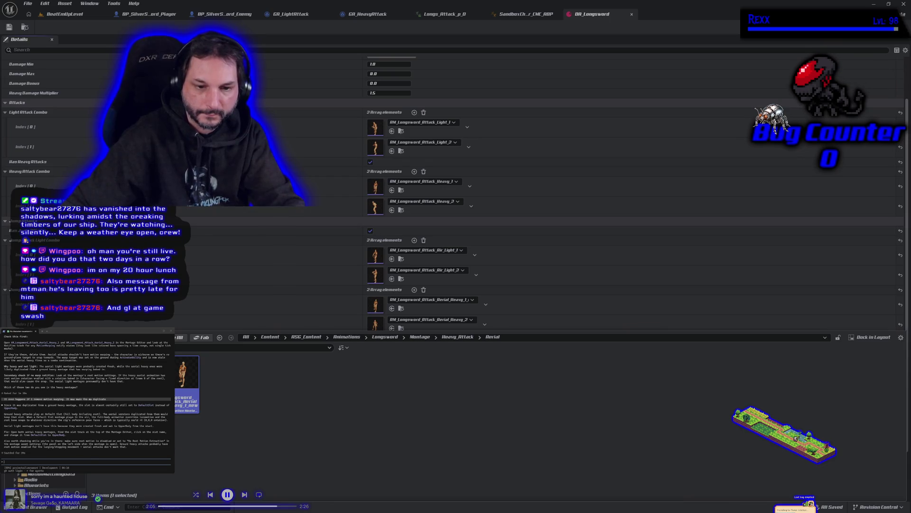
scroll(43, 480, "down", 3)
right_click(52, 333)
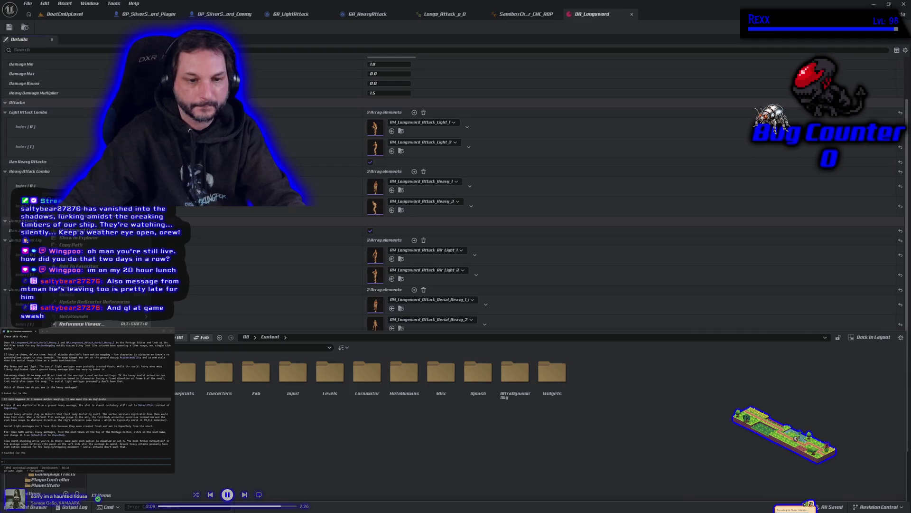
left_click(95, 302)
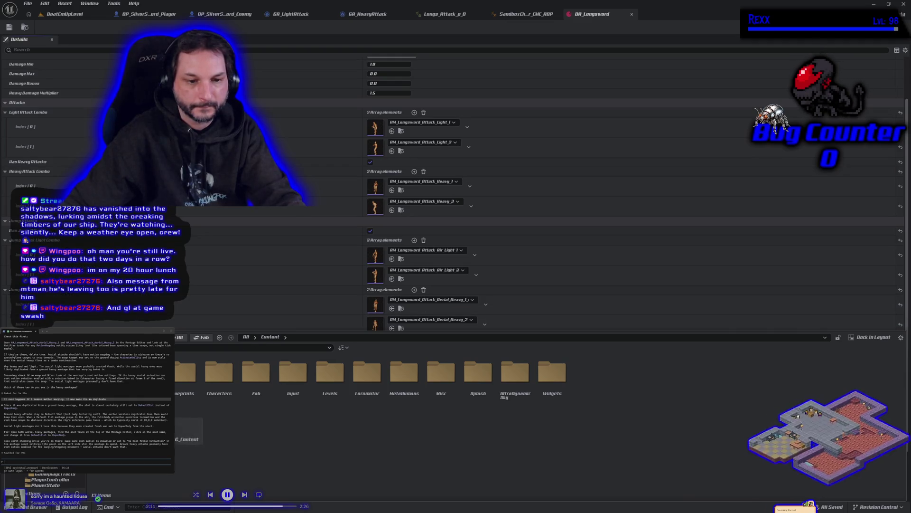
left_click(155, 477)
key("Delete")
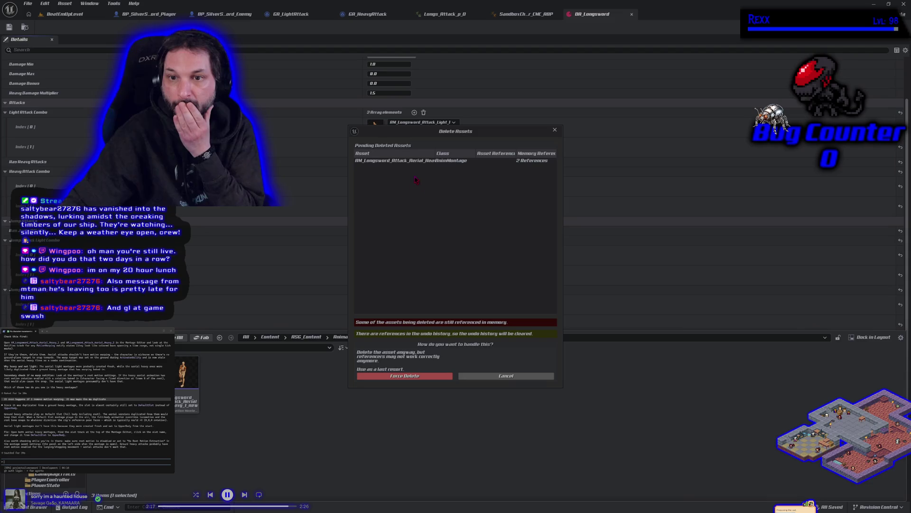
- Force-delete the old AM_Longsword_Attack_Aerial_Heavy_1 montage and acknowledge the reference warning
left_click_drag(435, 153, 461, 153)
left_click(409, 377)
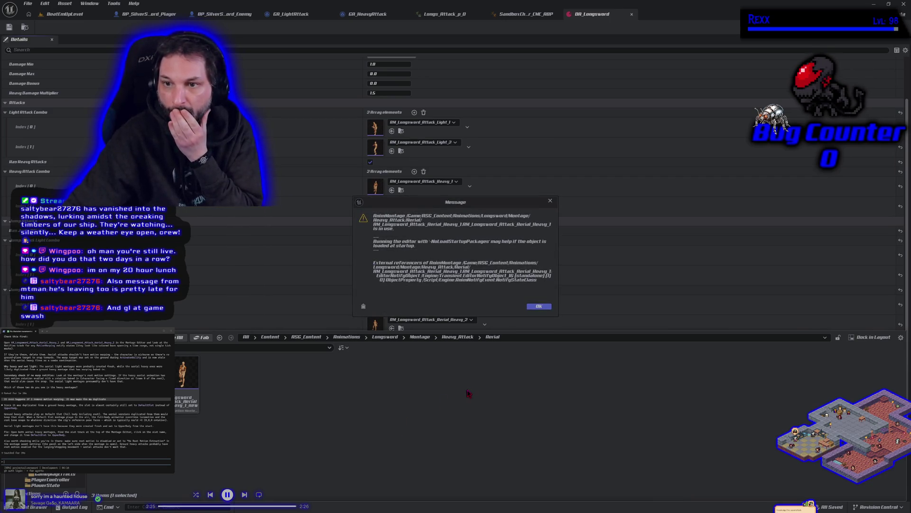
left_click(537, 307)
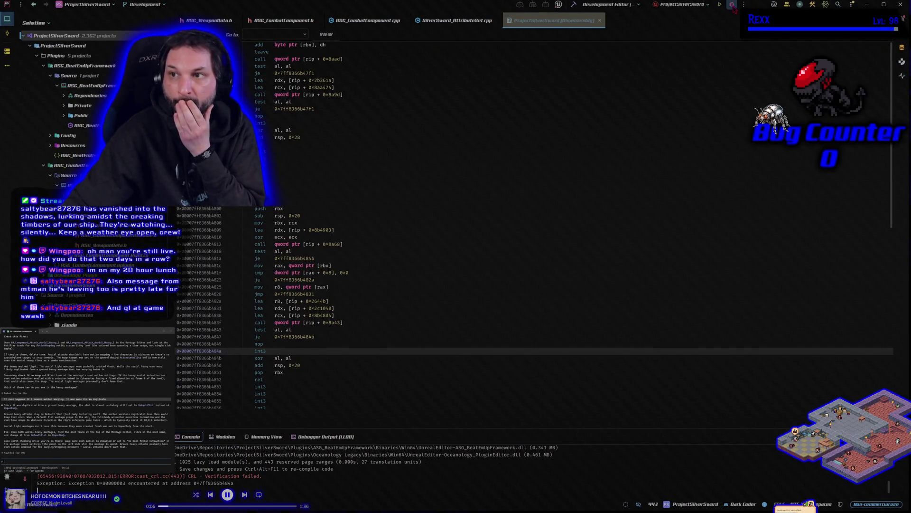
- Stop the crashed Rider debug session and rebuild to relaunch the Unreal editor
left_click(733, 7)
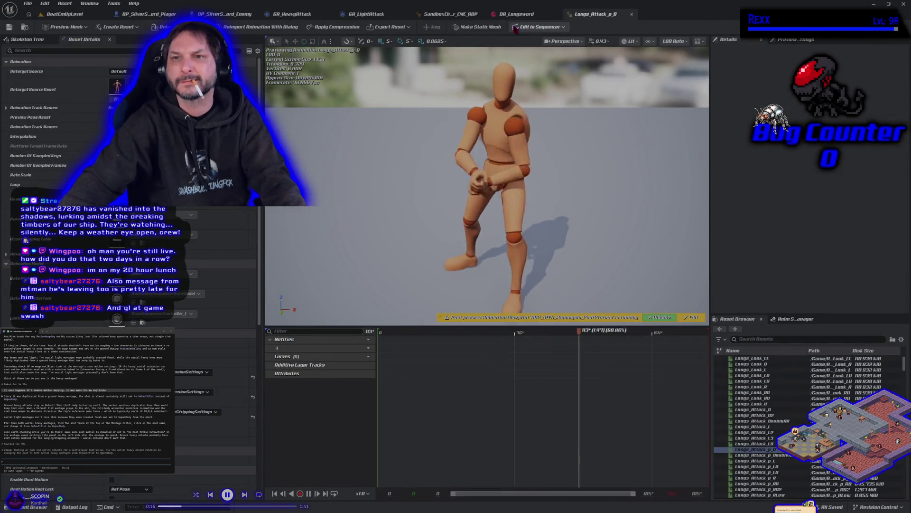
- From DA_Longsword, open the aerial heavy montage, search its details for 'root', clear it, and close it
left_click(515, 13)
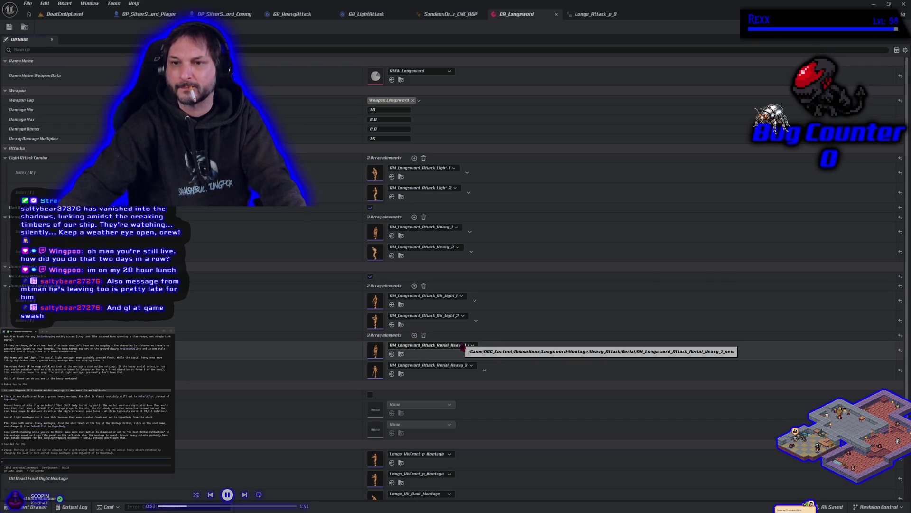
left_click(401, 354)
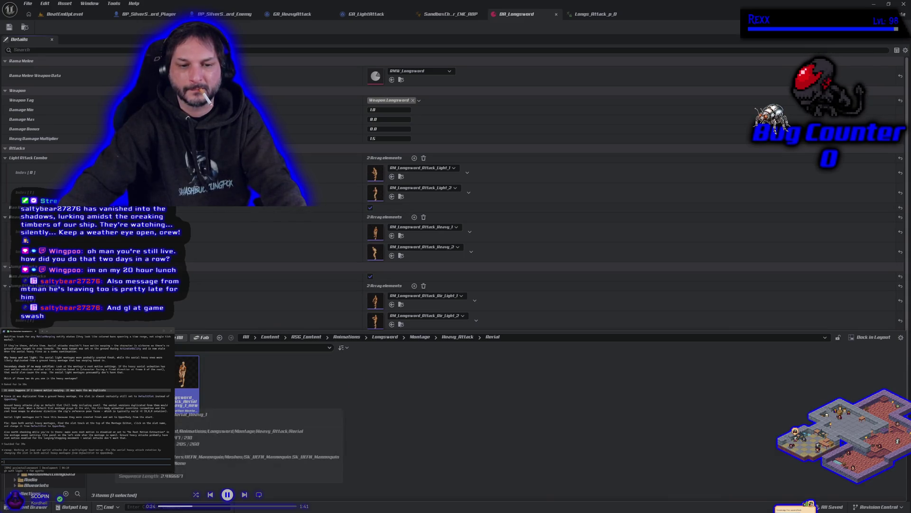
double_click(186, 375)
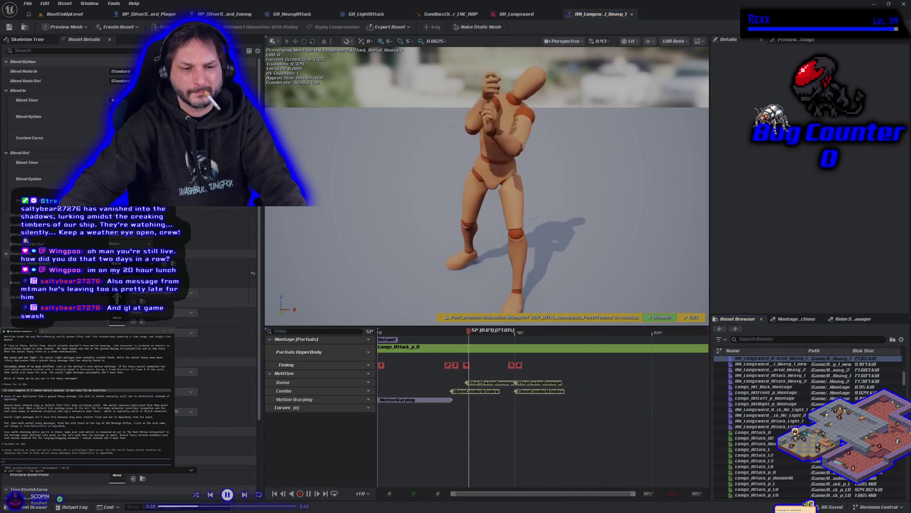
scroll(128, 332, "down", 3)
scroll(78, 60, "up", 3)
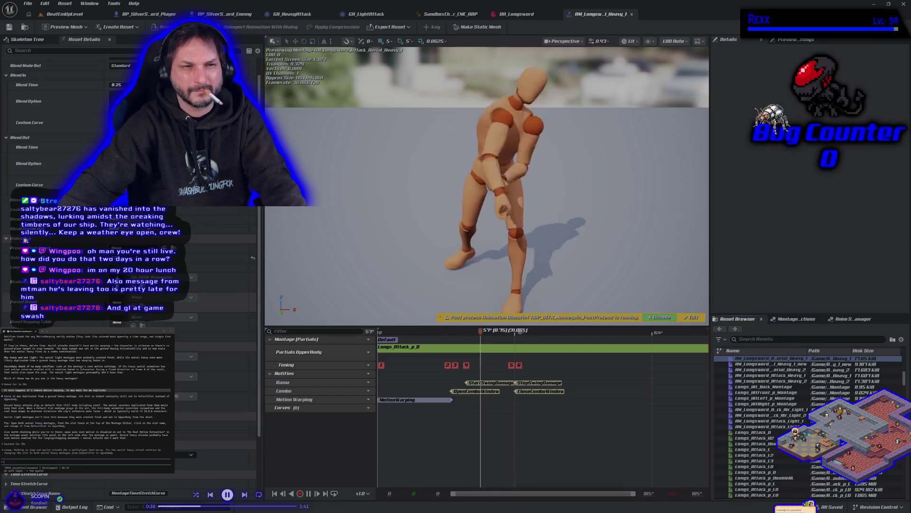
left_click(73, 51)
type("root")
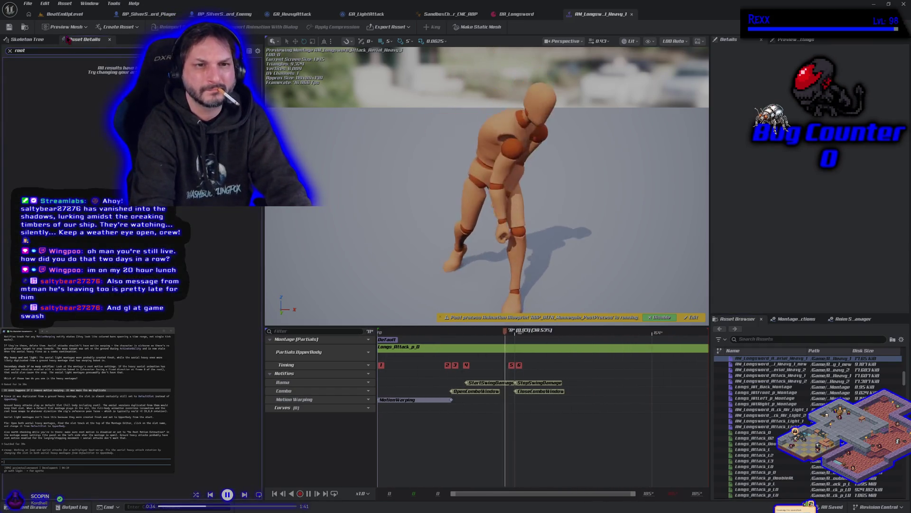
key("Escape")
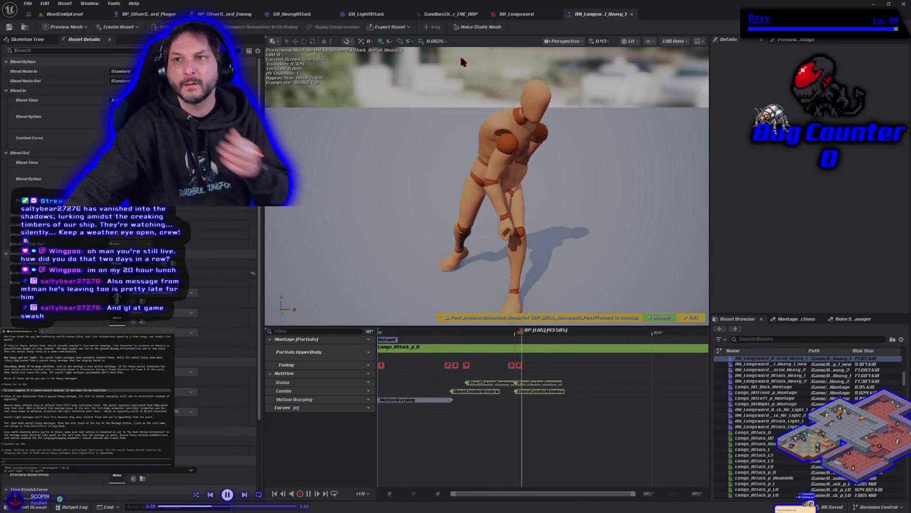
left_click(634, 17)
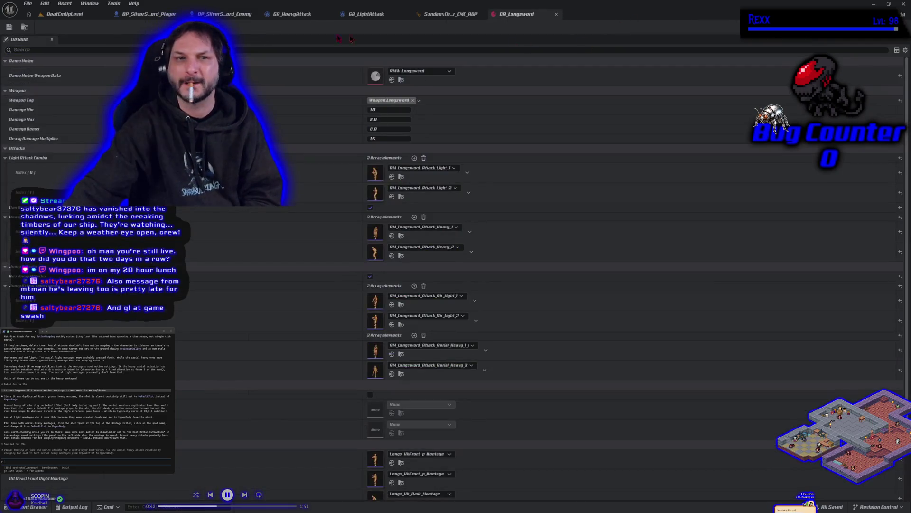
- Open AM_Longsword_Attack_Aerial_Heavy_1_new and dock its editor into the main window
left_click(55, 15)
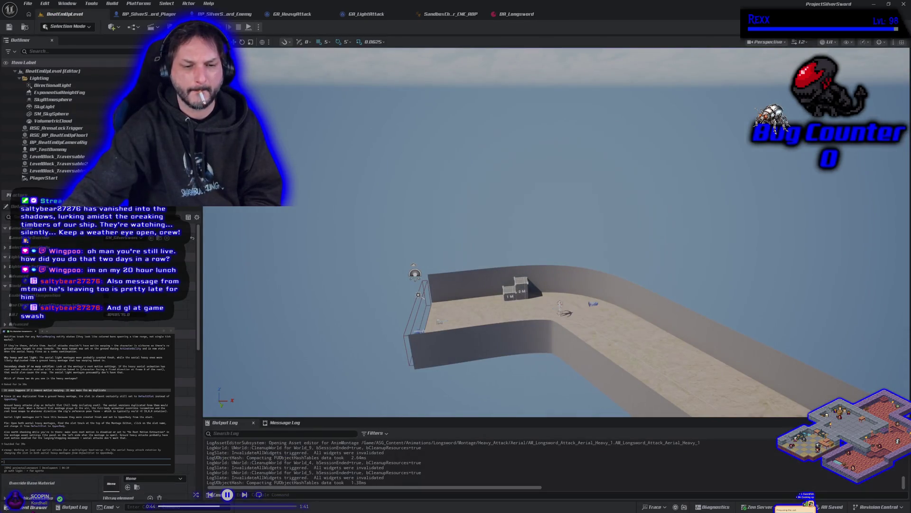
left_click(29, 507)
double_click(181, 335)
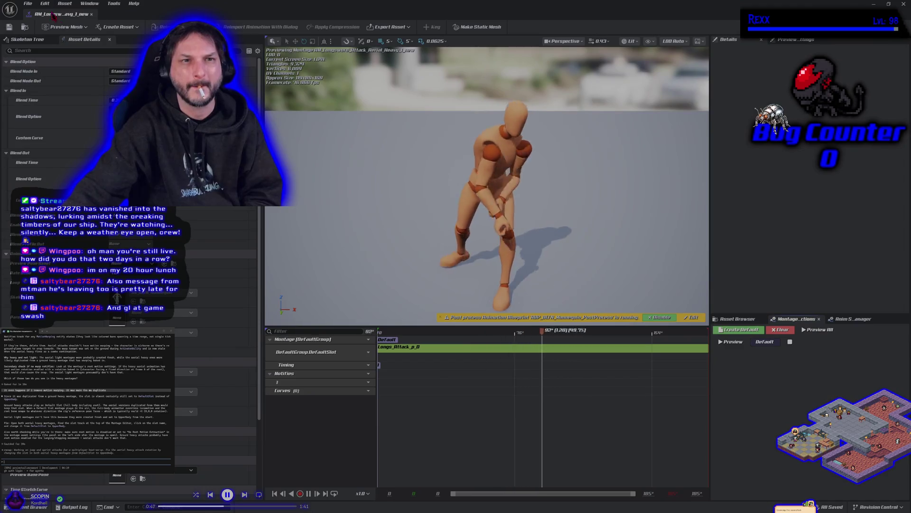
left_click_drag(54, 16, 598, 13)
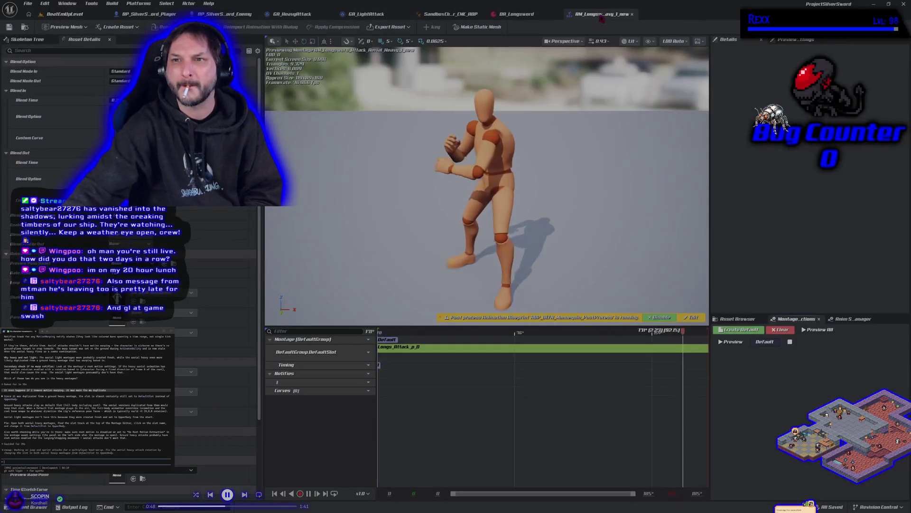
- Force-delete the old aerial heavy montage from the Aerial folder
left_click(41, 508)
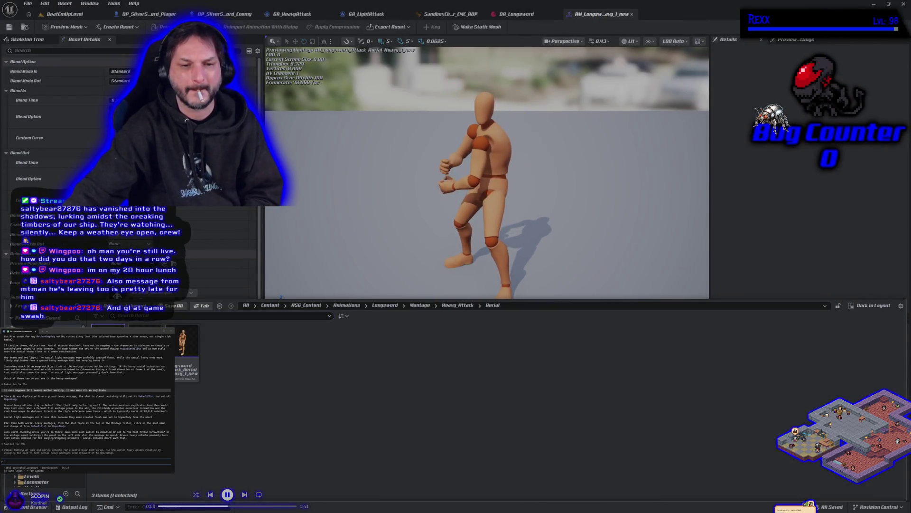
key("Delete")
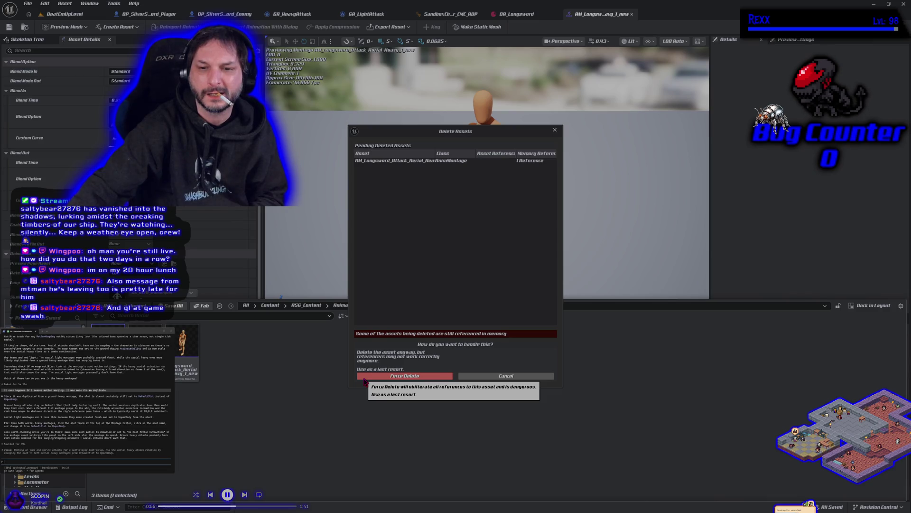
left_click(365, 378)
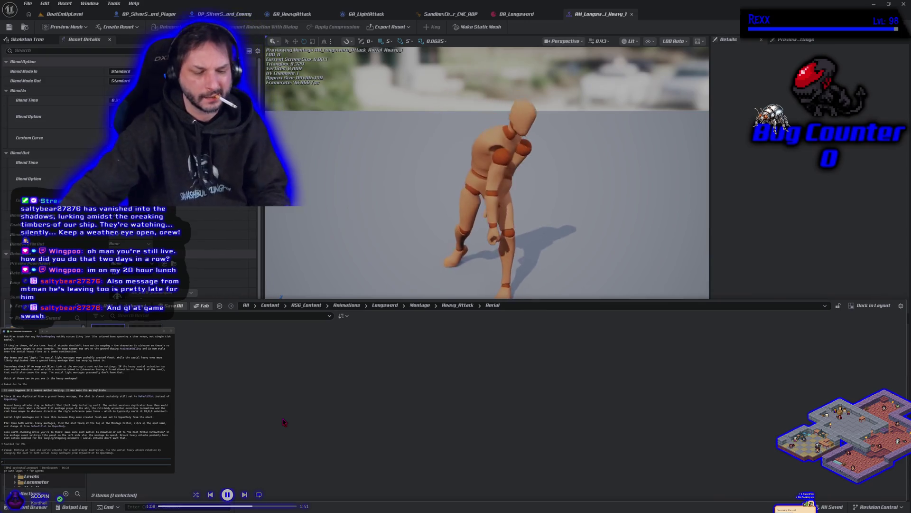
- Run a quick play-in-editor test of the attack from the level
left_click(64, 14)
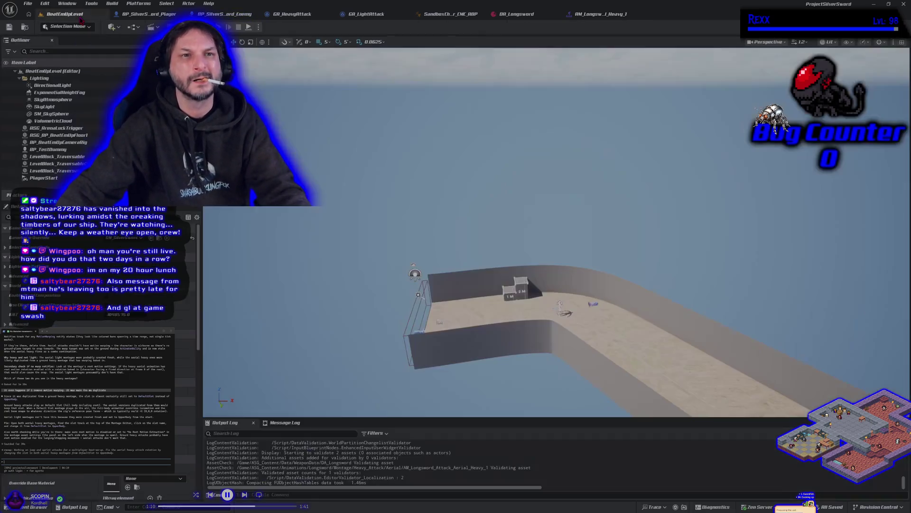
key("alt+p")
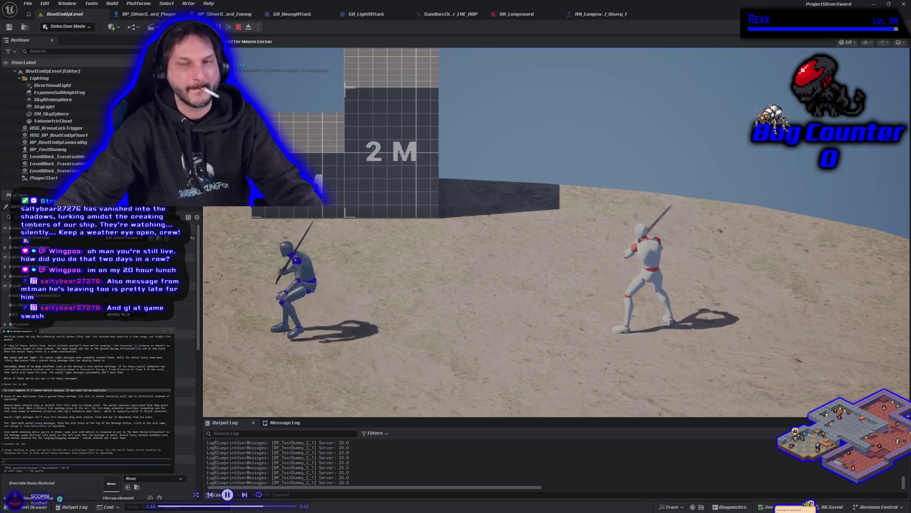
key("Escape")
- Set the aerial heavy 1 montage's slot track to Partials.UpperBody and save the montage
left_click(568, 16)
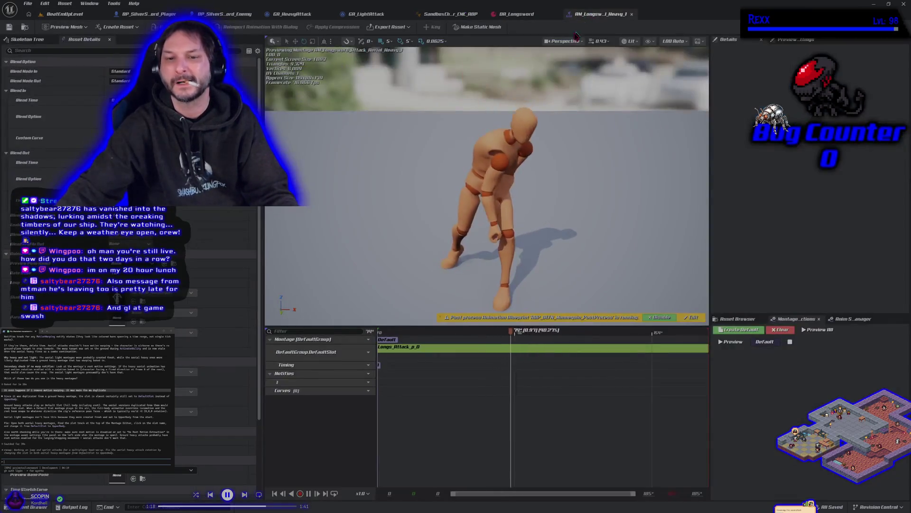
left_click(365, 352)
mouse_move(387, 369)
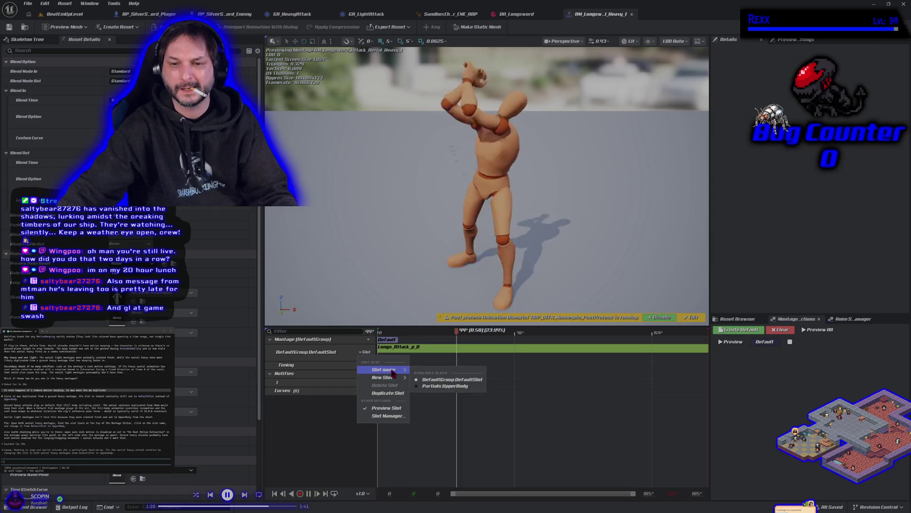
left_click(430, 379)
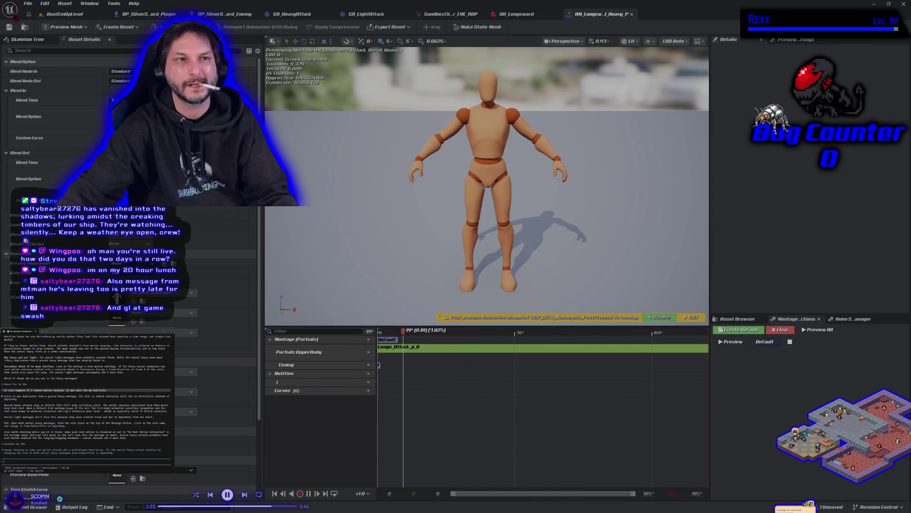
key("ctrl+s")
- Open the Heavy_2 aerial montage from the Content Drawer, then return to the level
key("ctrl+space")
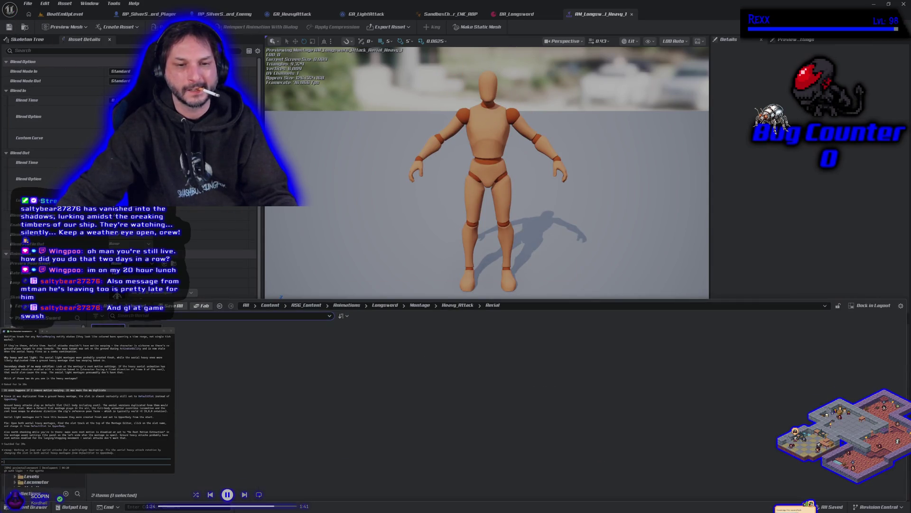
key("Return")
key("ctrl+space")
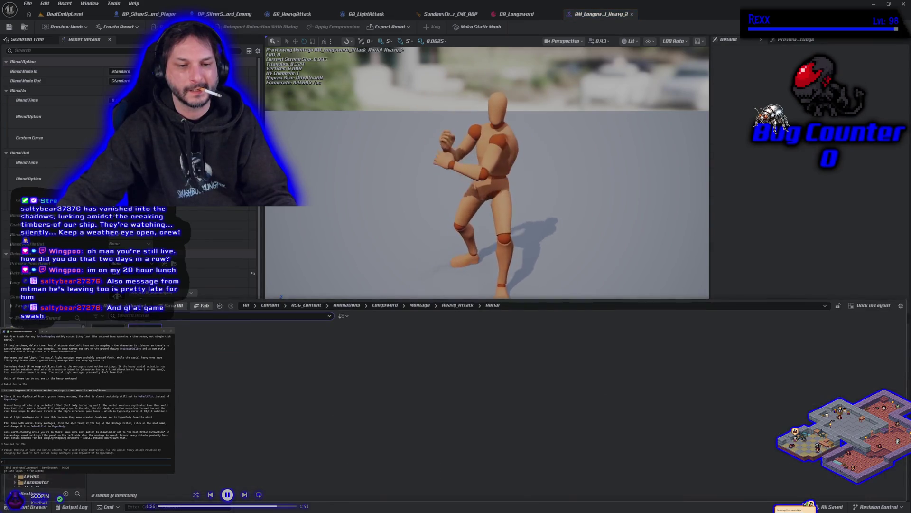
left_click(79, 15)
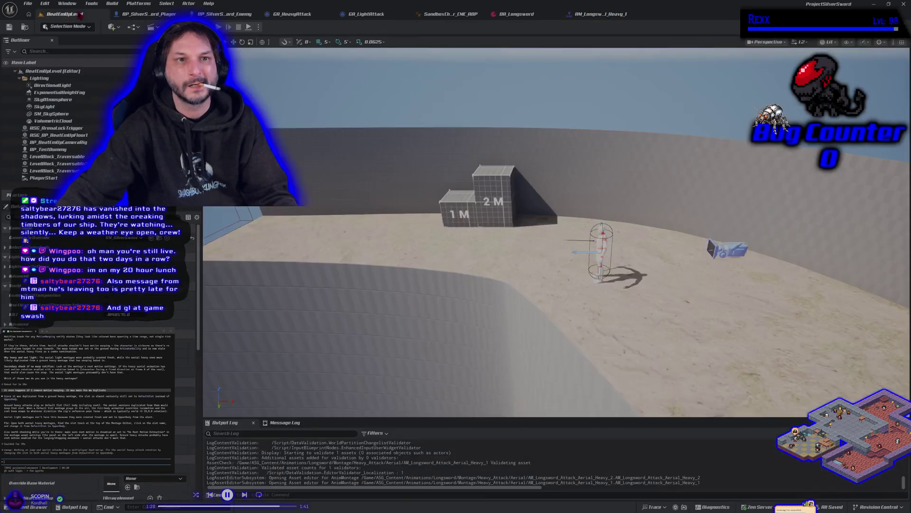
- Play-test sword swings and running against the test dummy, then bring up SandboxCharacter_CMC_ABP
key("alt+p")
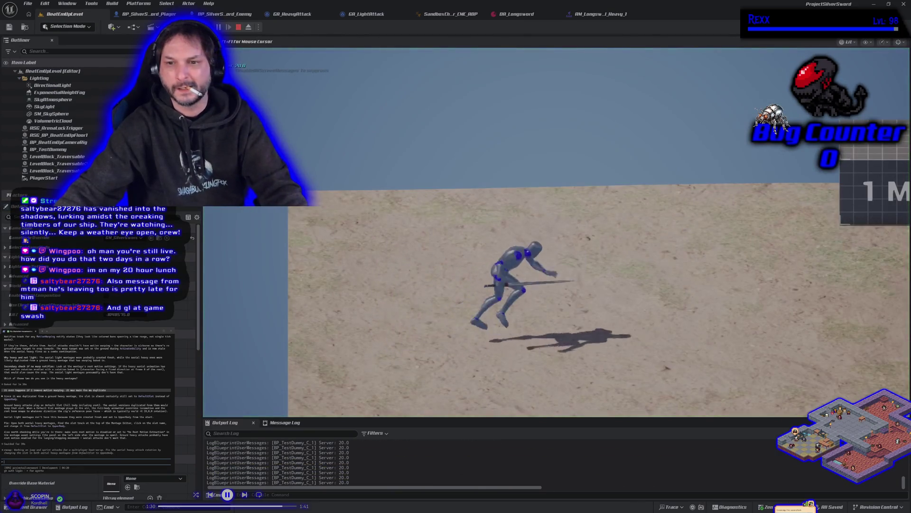
key("d")
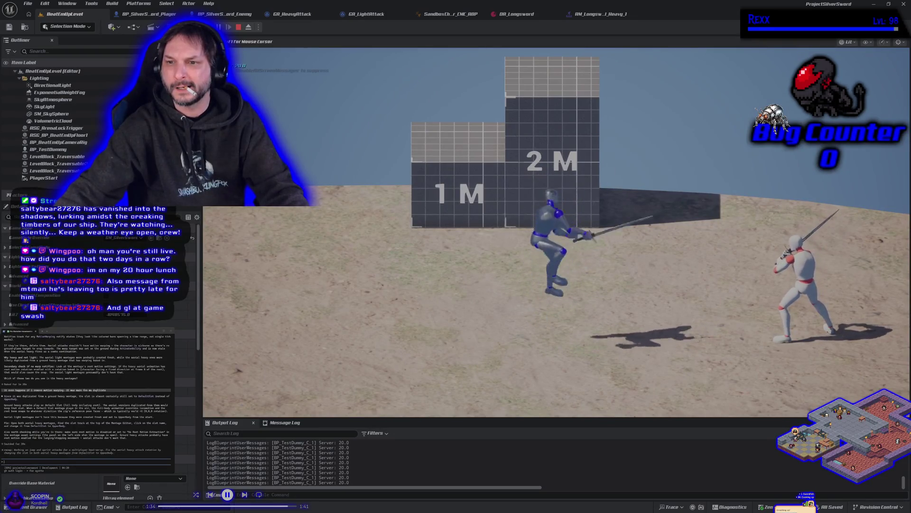
key("a")
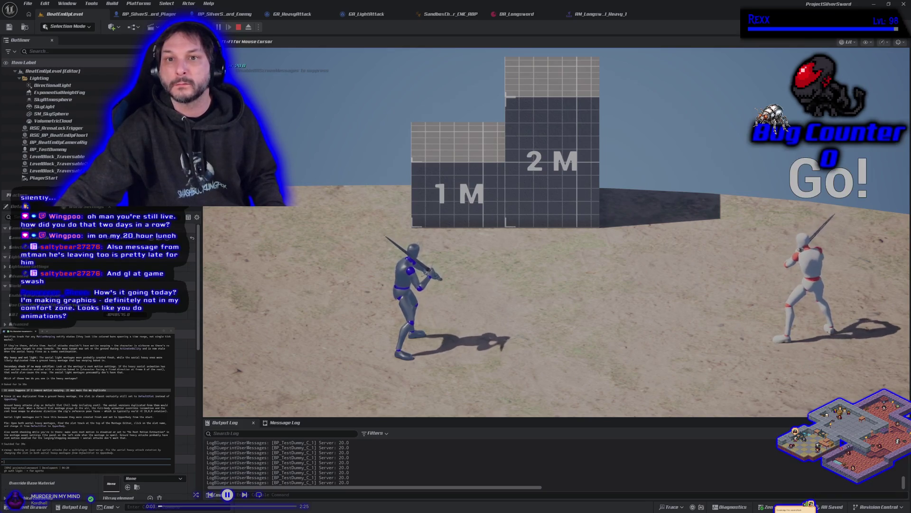
key("Escape")
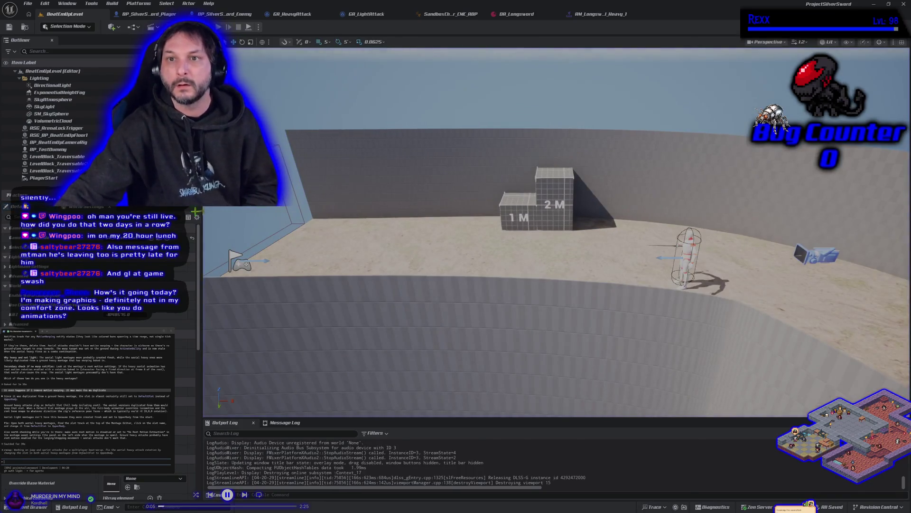
left_click(463, 14)
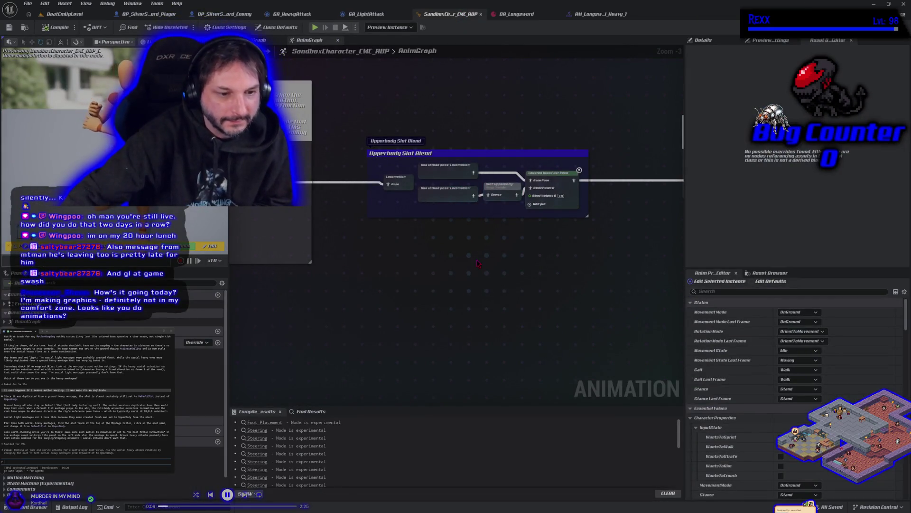
- Edit the Layered blend per bone node's branch filter Blend Depth, save SandboxCharacter_CMC_ABP, and return to the level
mouse_move(496, 264)
left_mouse_down()
mouse_move(413, 312)
mouse_move(375, 315)
left_mouse_up()
left_click(435, 241)
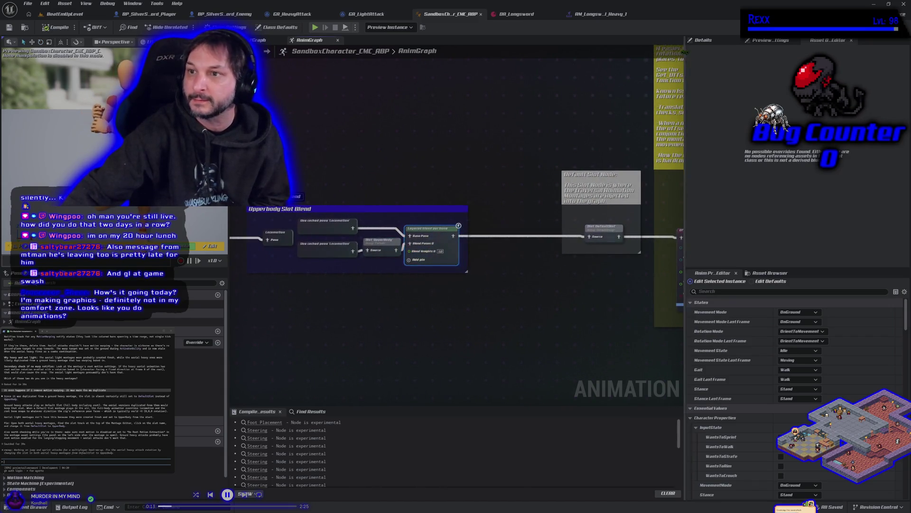
left_click(838, 168)
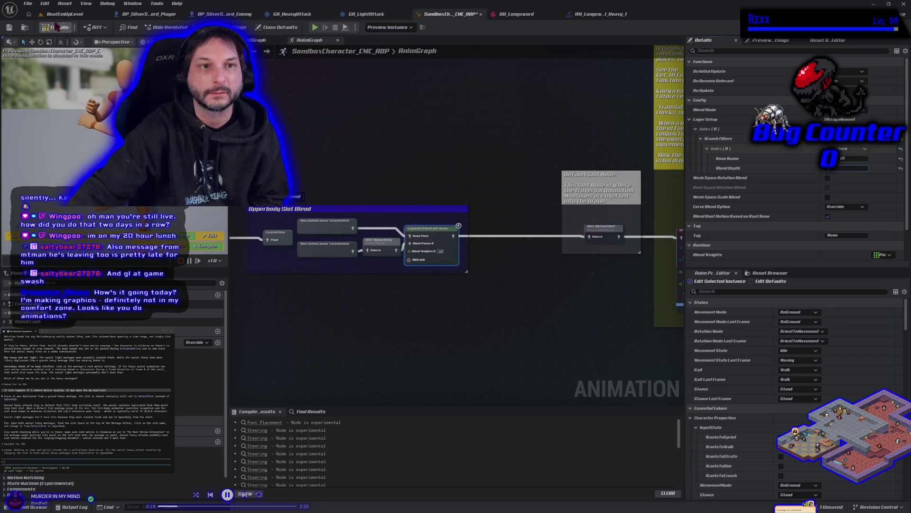
left_click(9, 29)
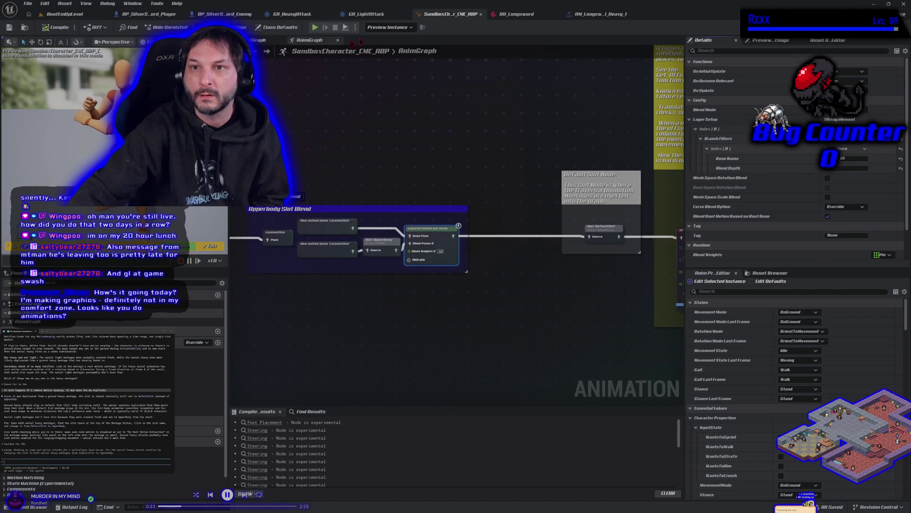
left_click(59, 14)
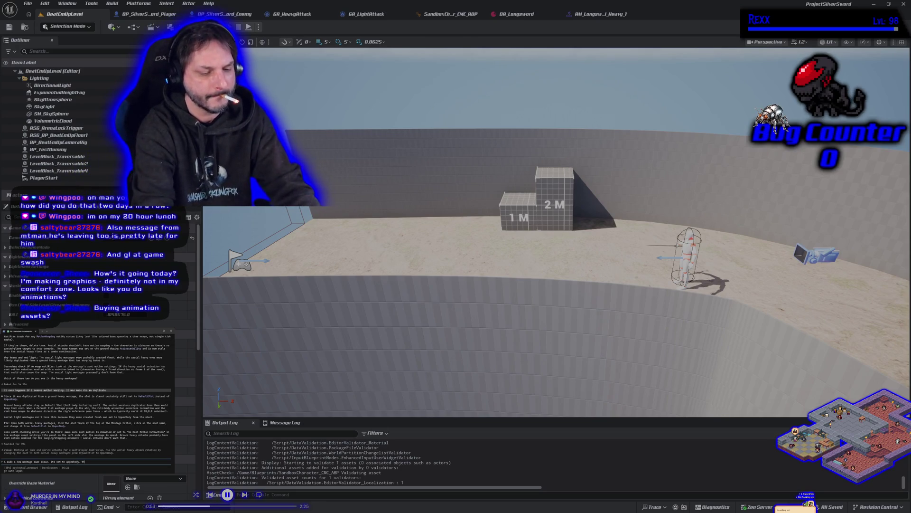
type("ere is no root mo")
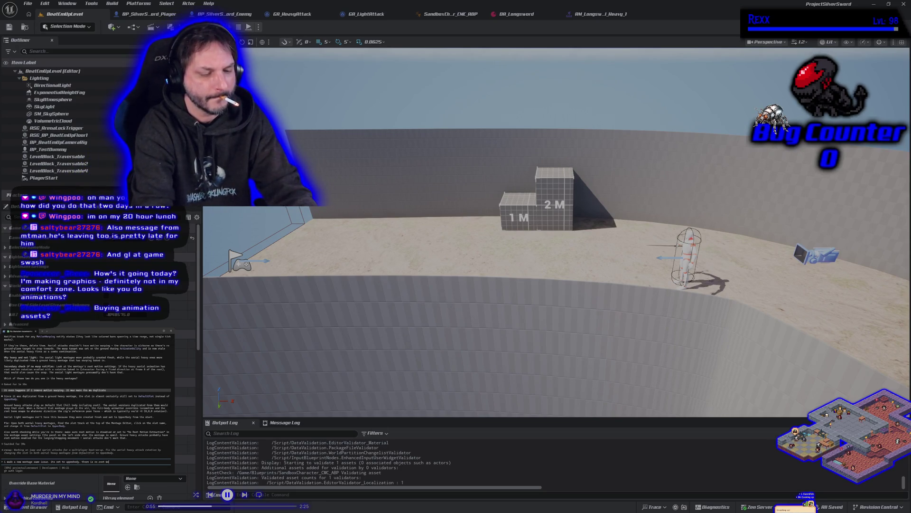
key("Return")
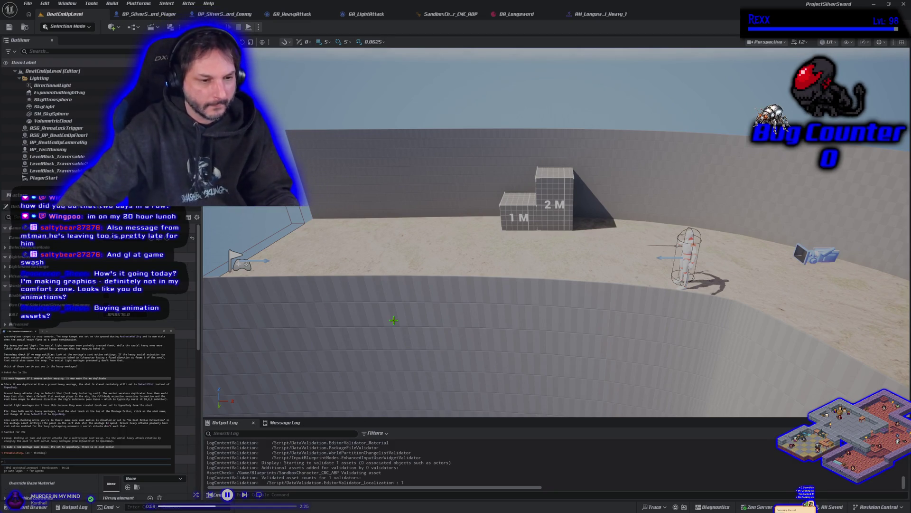
left_click(600, 19)
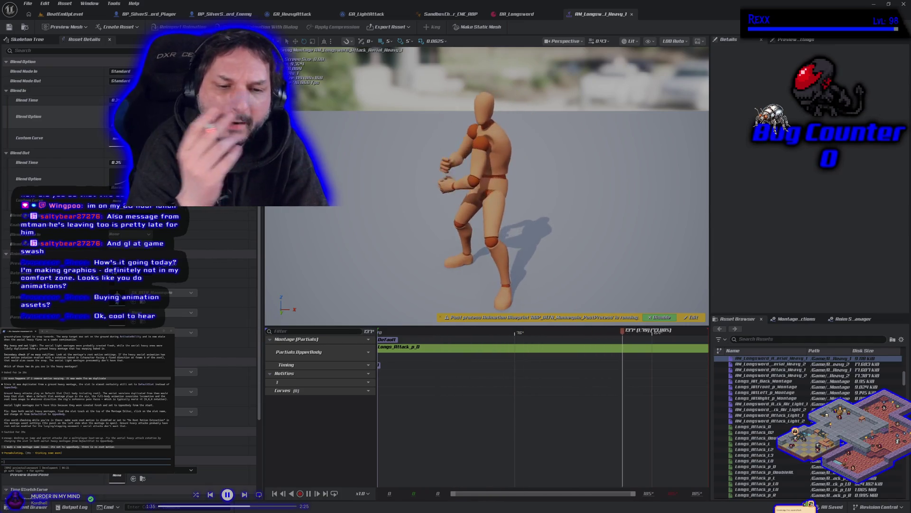
left_click(88, 15)
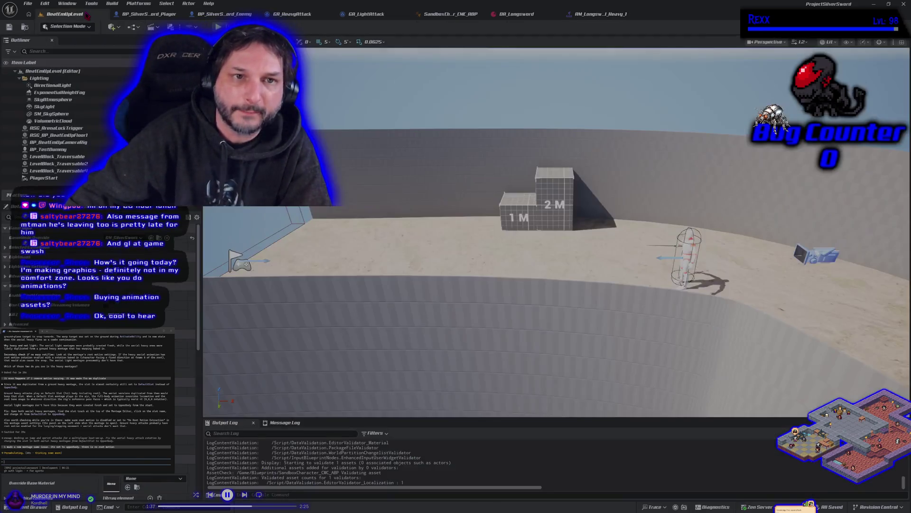
mouse_move(555, 233)
left_mouse_down()
mouse_move(541, 256)
mouse_move(555, 221)
left_mouse_up()
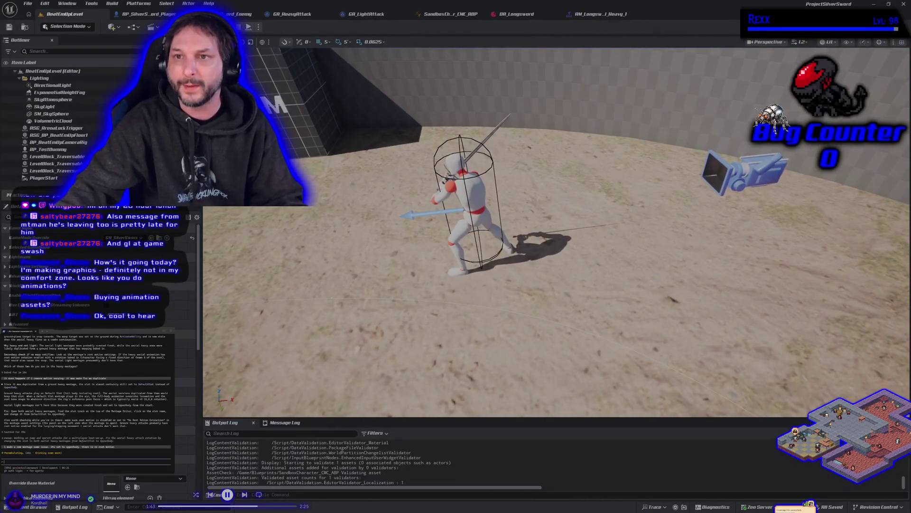
- Enable Draw Shapes on BP_SilverSword_Player's RamaMeleeWeapon component, leaving initial-overlap hit events off
left_click(575, 18)
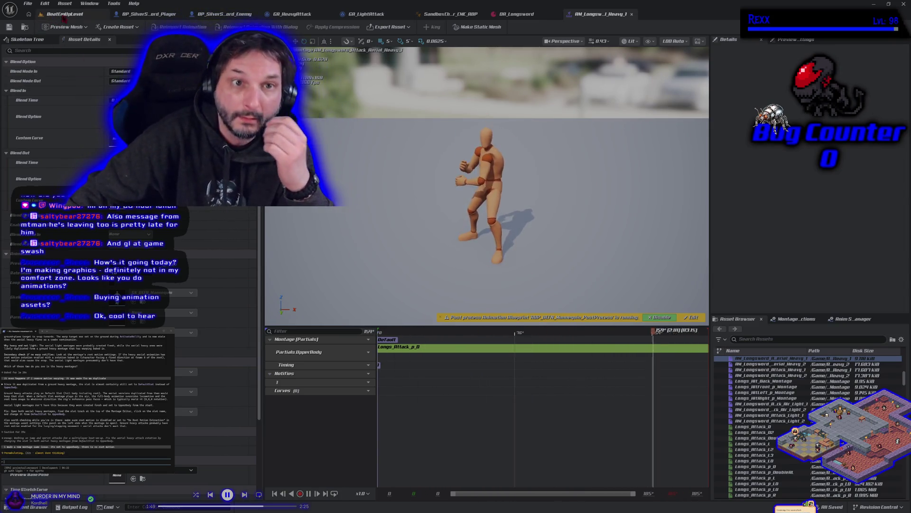
left_click(145, 17)
left_click(266, 40)
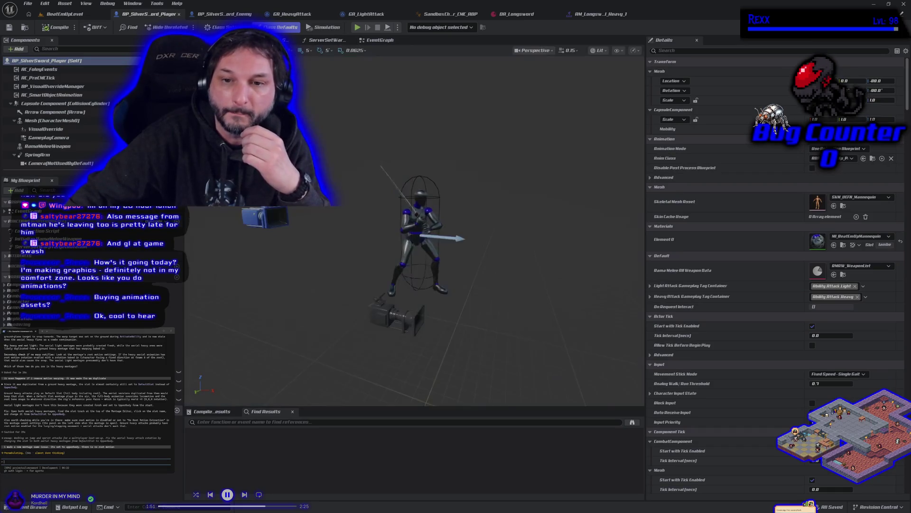
left_click(53, 146)
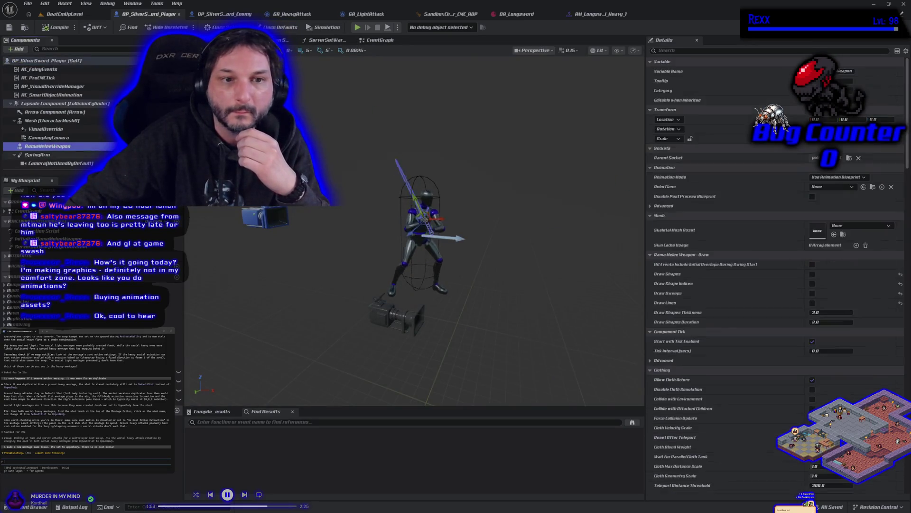
left_click(812, 264)
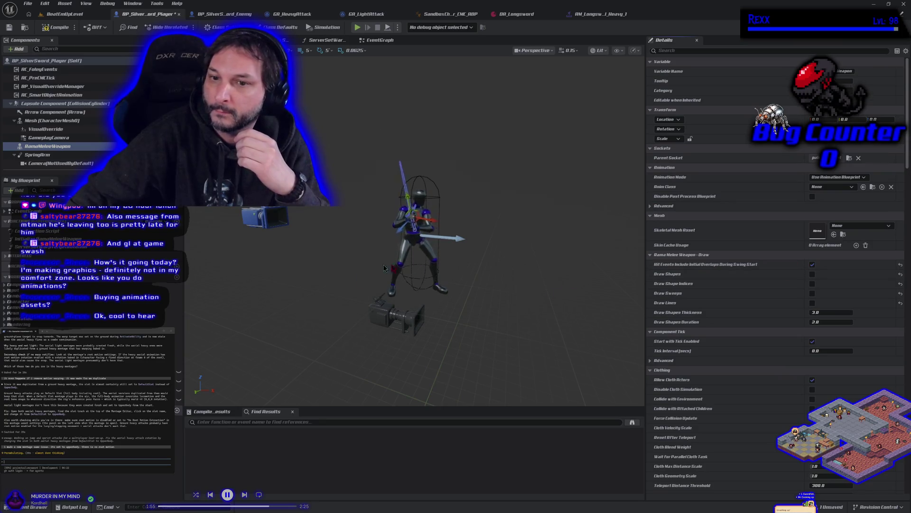
left_click(813, 264)
left_click(812, 274)
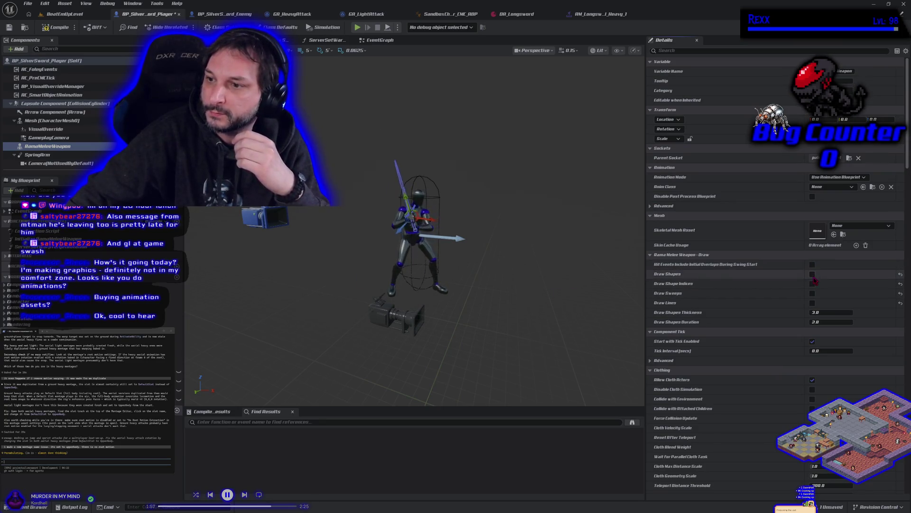
scroll(321, 262, "up", 5)
scroll(335, 254, "down", 5)
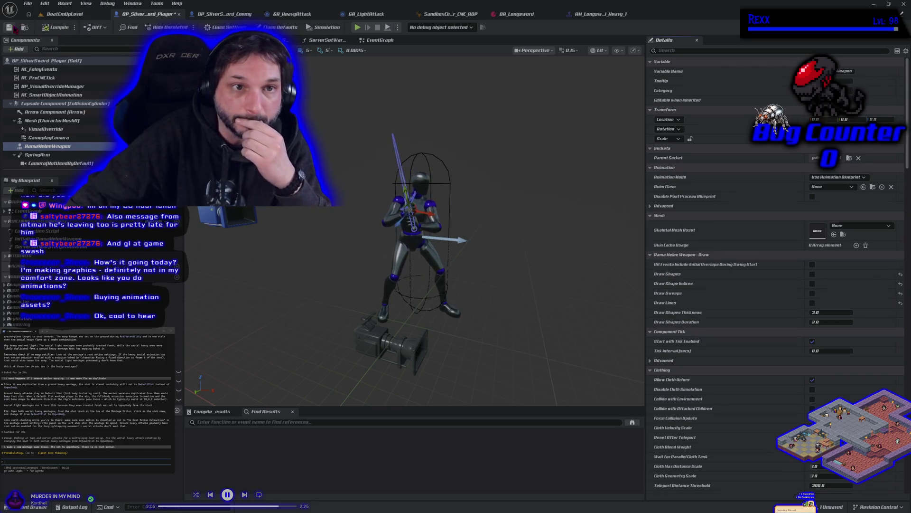
left_click(598, 22)
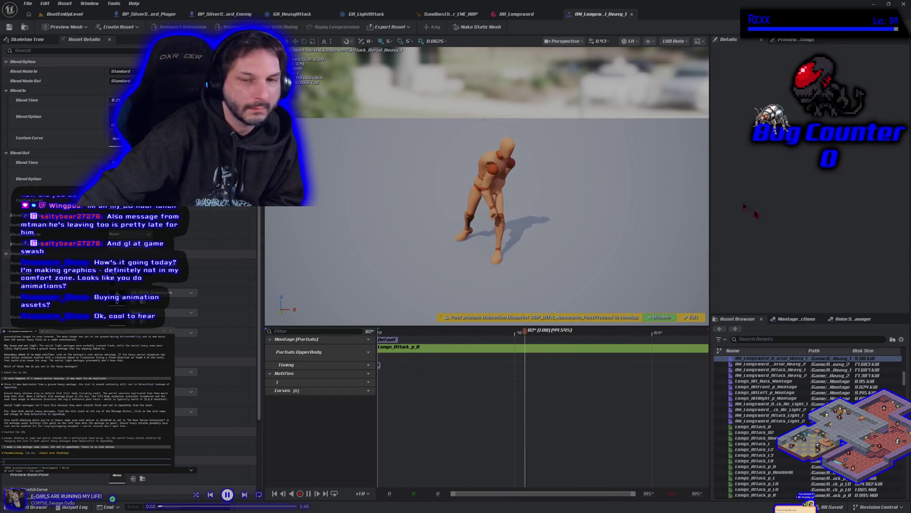
left_click(66, 14)
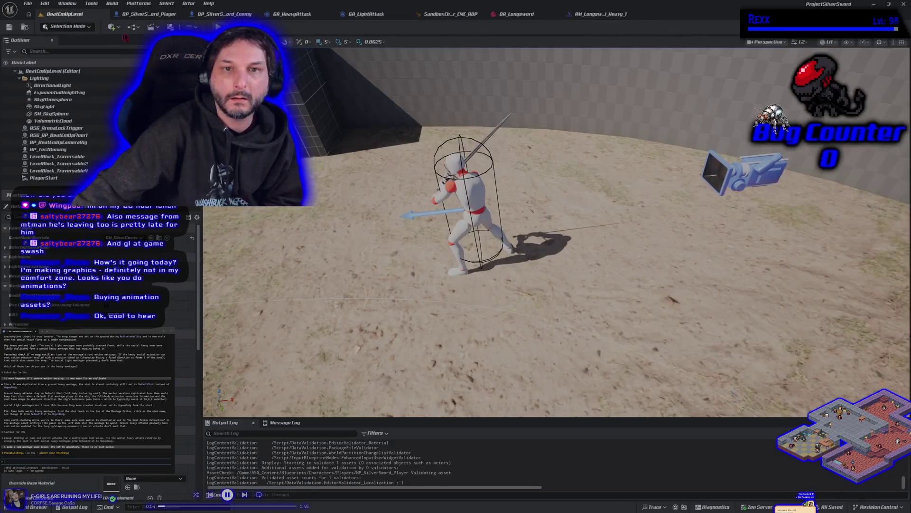
key("alt+p")
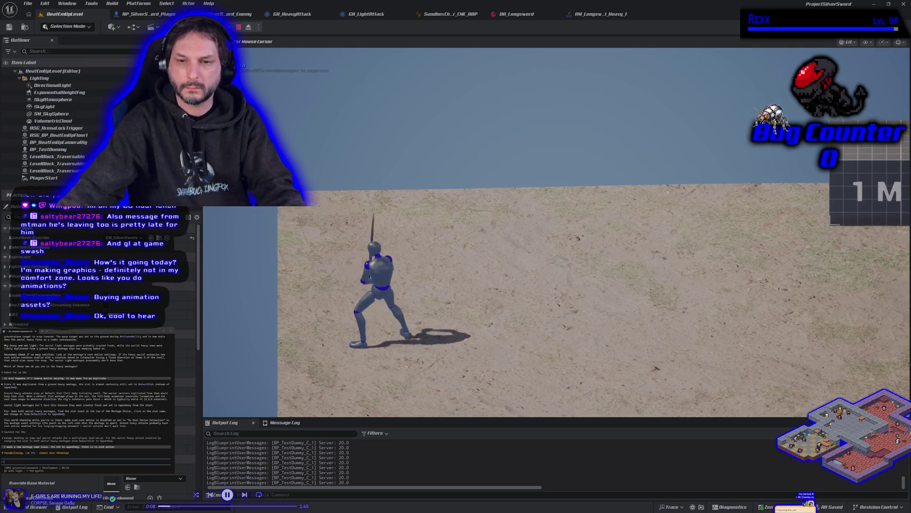
key("space")
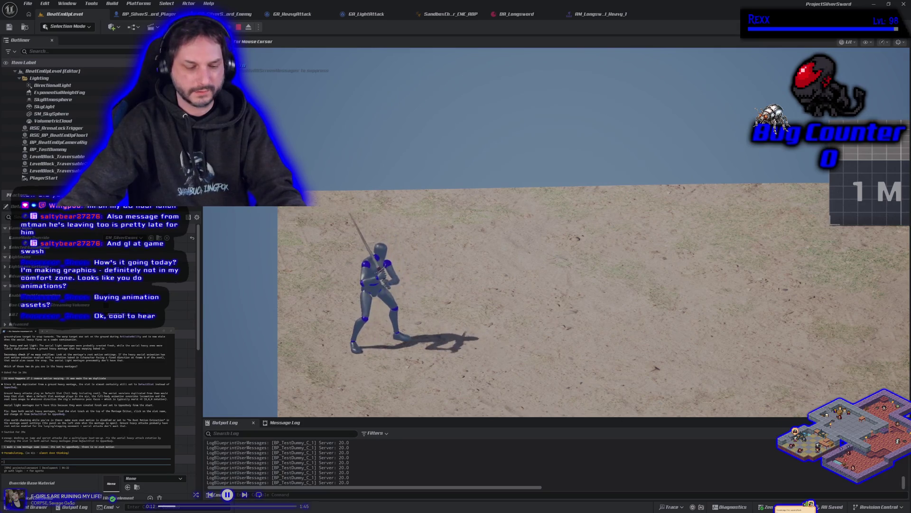
key("space")
key("Escape")
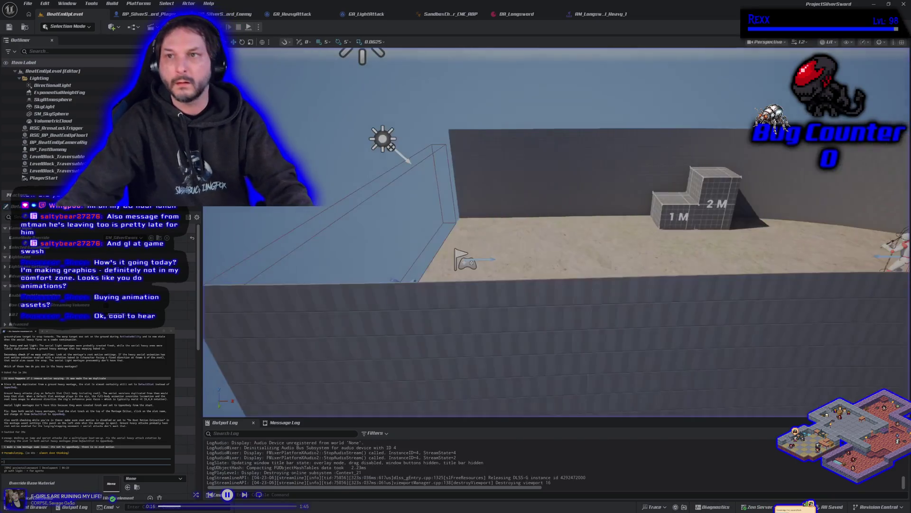
left_click(596, 18)
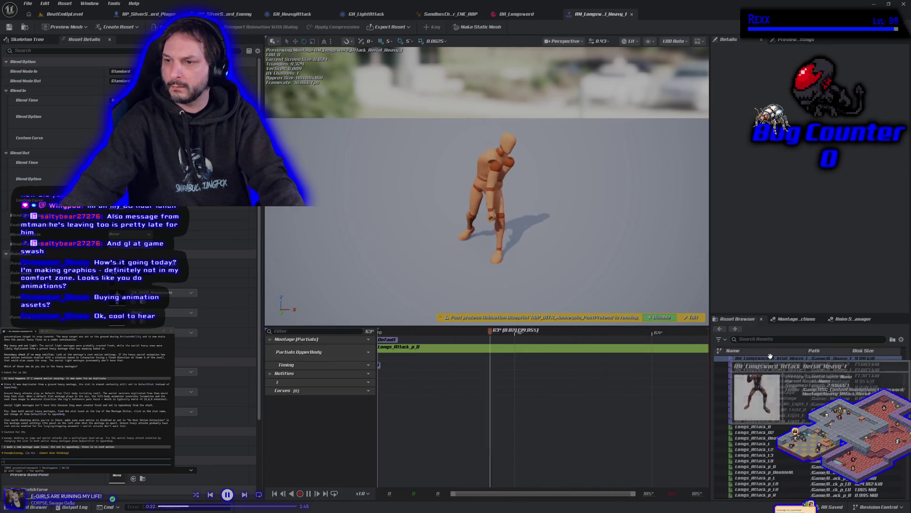
- Inspect the MotionWarping notify in AM_Longsword_Aerial_Heavy_2, then open the Aerial Heavy 1 montage
mouse_move(770, 357)
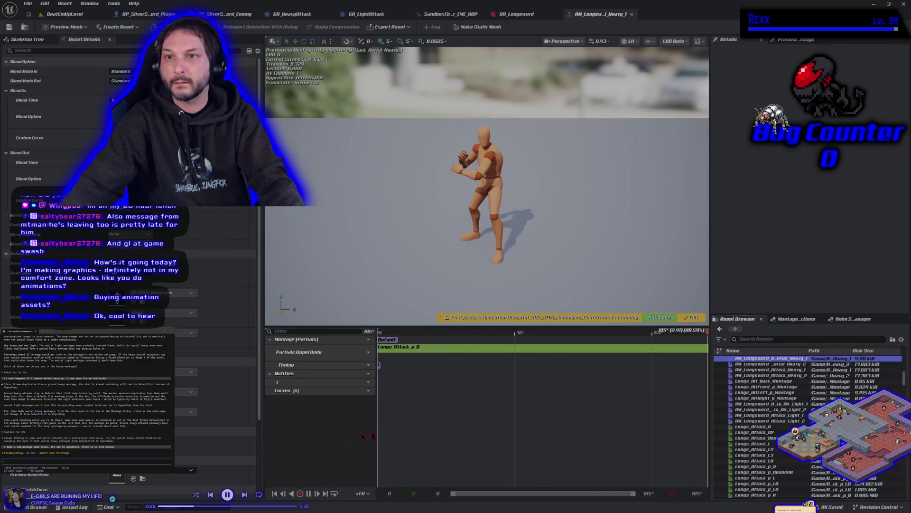
scroll(779, 388, "up", 2)
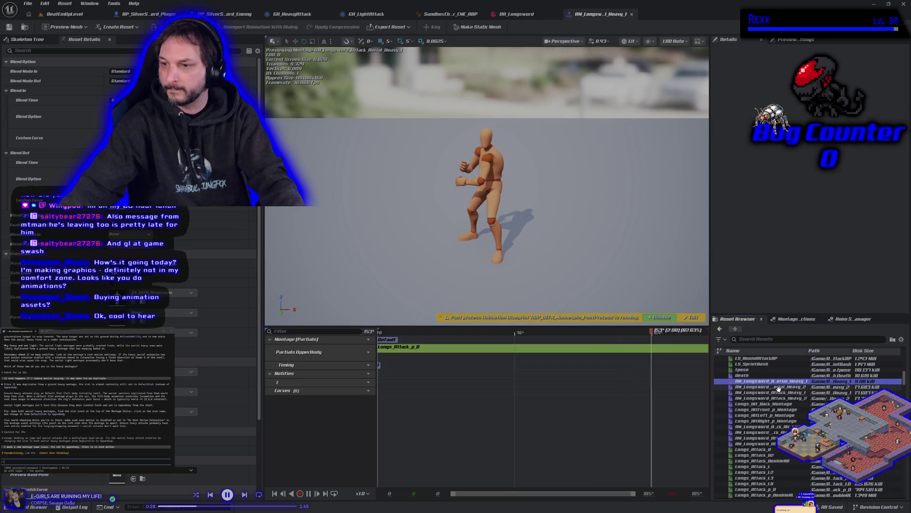
double_click(778, 388)
left_click(415, 402)
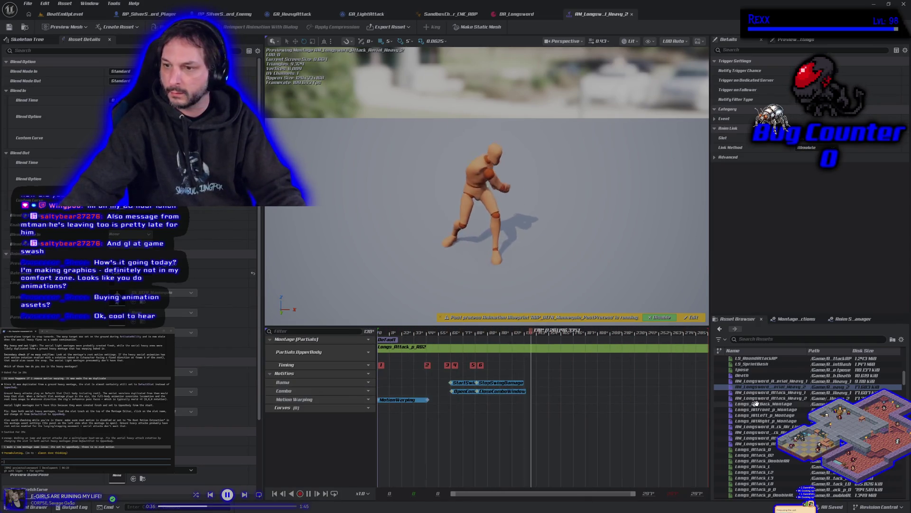
double_click(769, 380)
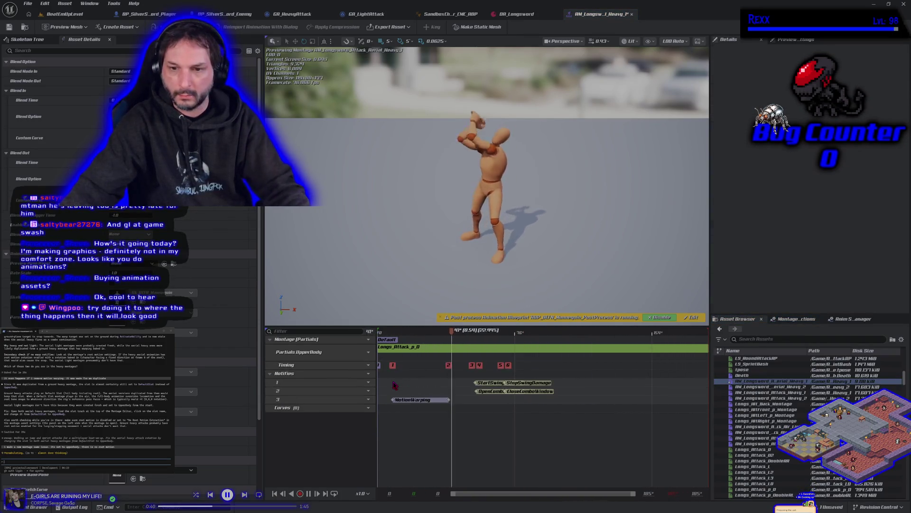
- Shift MotionWarping to start near 0, StartSwingDamage to frame 43, StopSwingDamage earlier, and save
left_click_drag(416, 404, 403, 404)
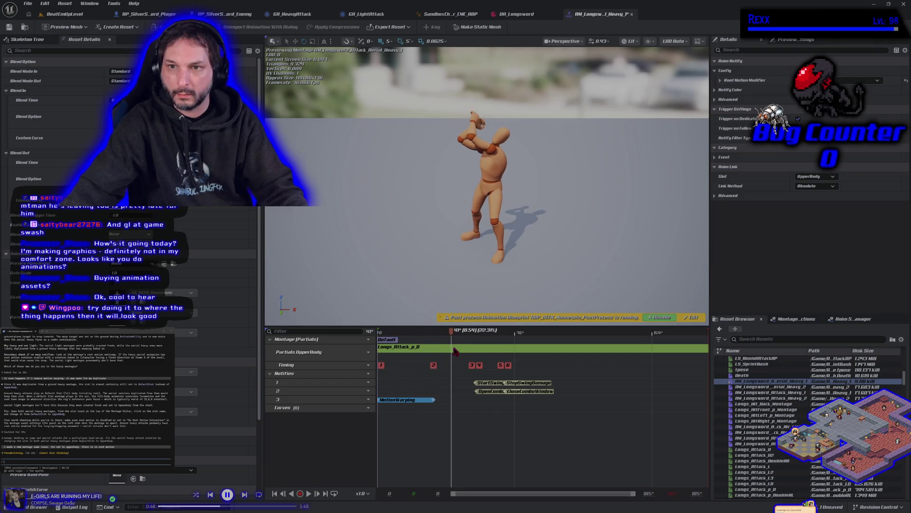
left_click_drag(467, 349, 456, 349)
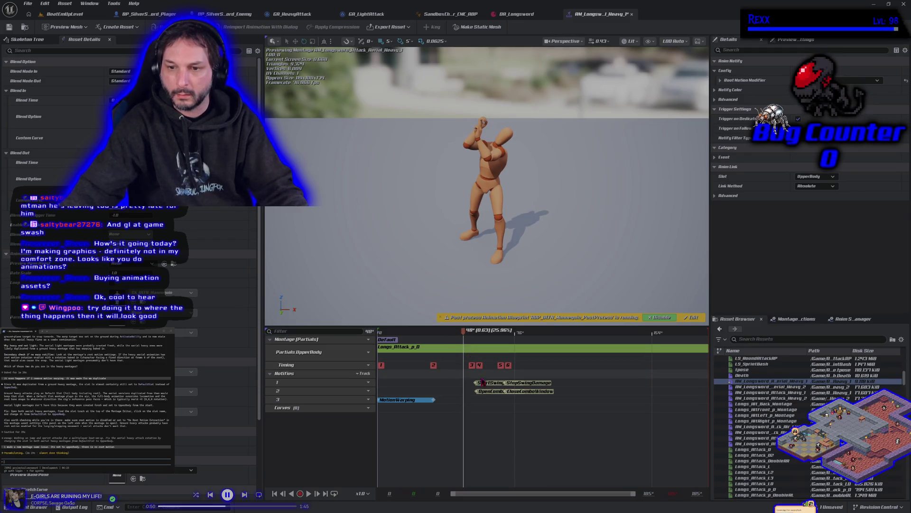
mouse_move(476, 382)
left_mouse_down()
mouse_move(464, 382)
mouse_move(478, 396)
left_mouse_up()
left_click(478, 395)
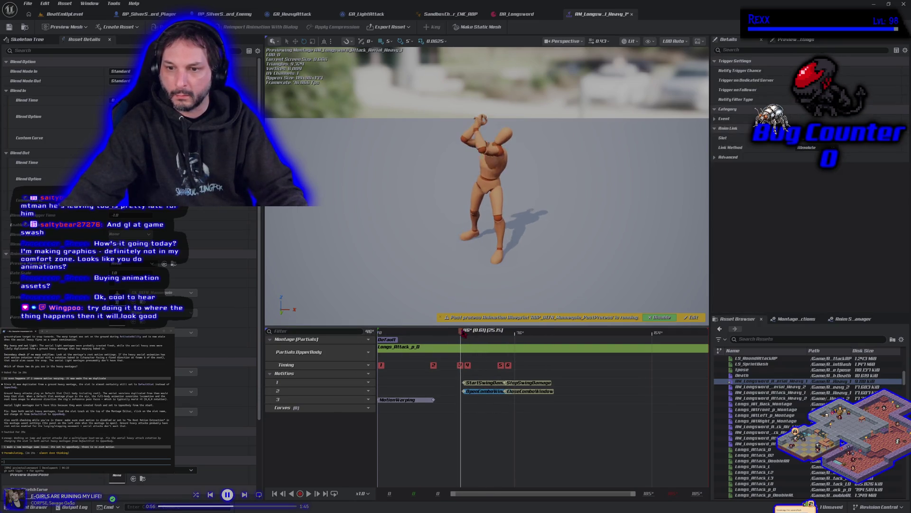
left_click_drag(481, 337, 495, 342)
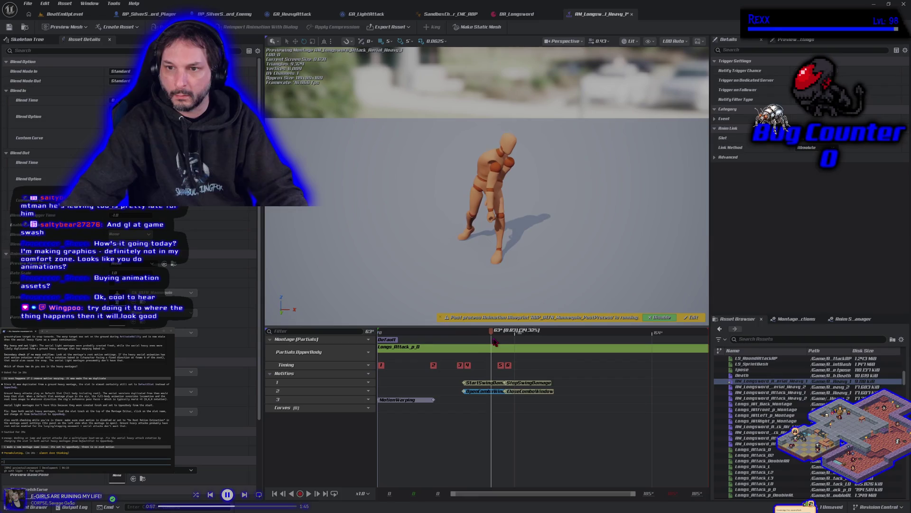
left_click(524, 388)
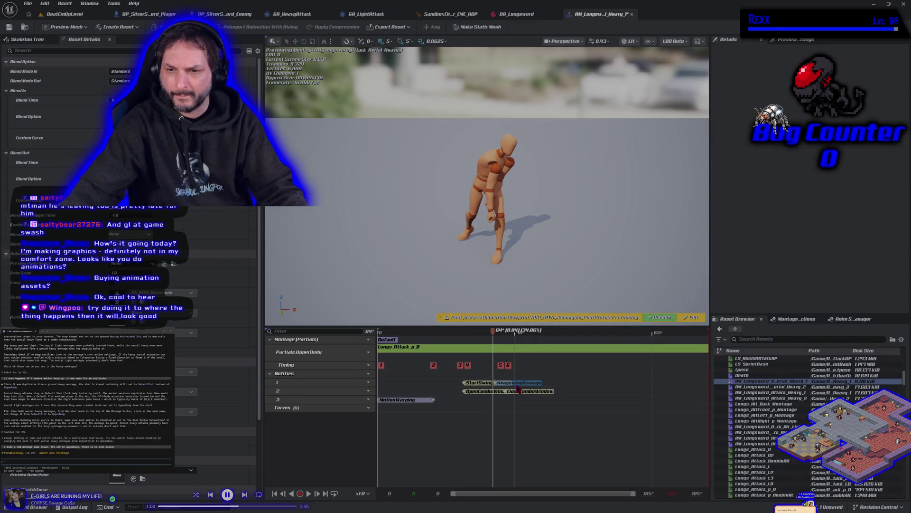
mouse_move(516, 388)
left_mouse_down()
mouse_move(529, 398)
mouse_move(518, 397)
left_mouse_up()
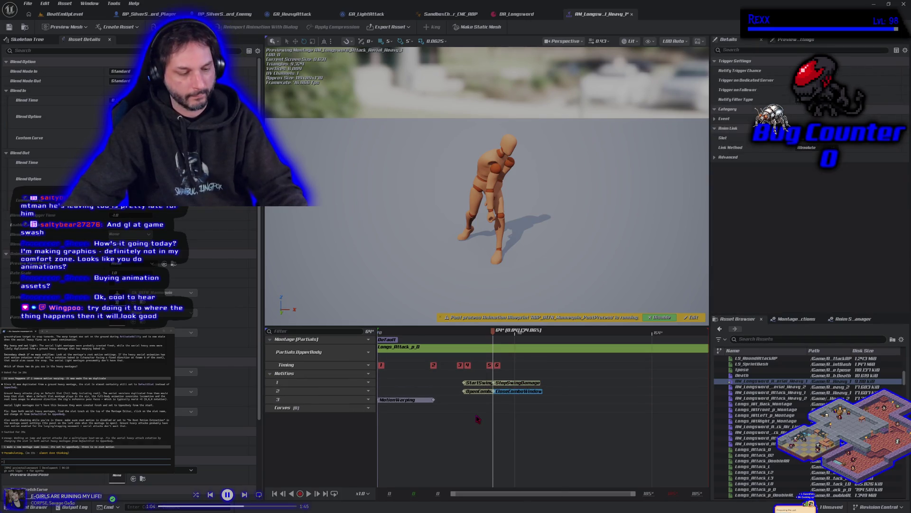
key("ctrl+s")
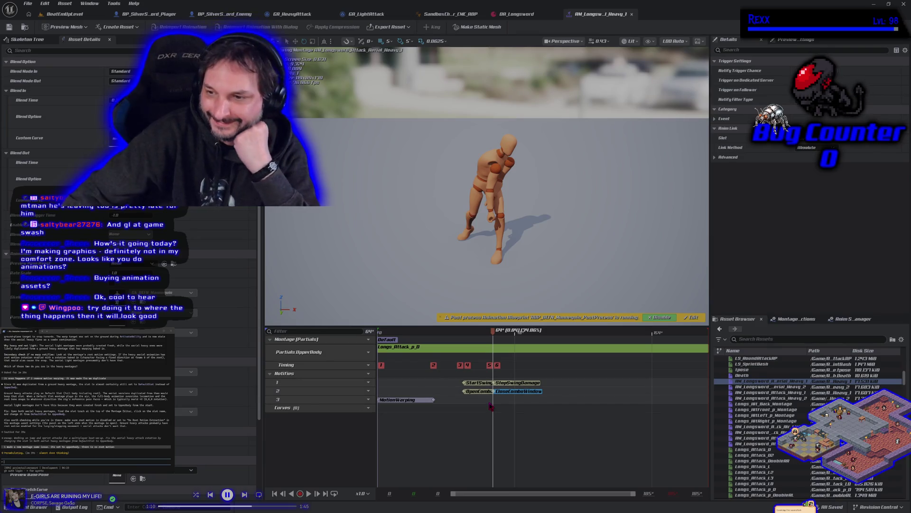
left_click(83, 15)
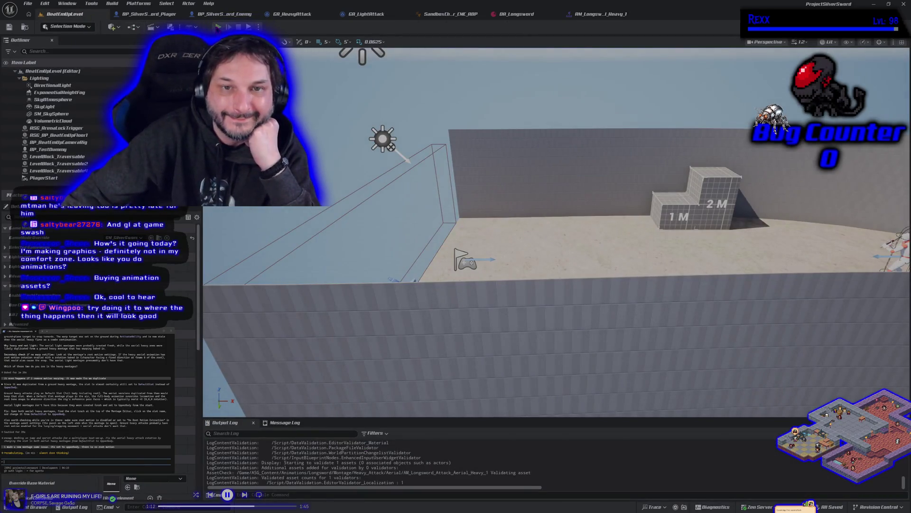
- Play-test running, repeated jumps and an aerial sword attack, then stop the session
key("alt+p")
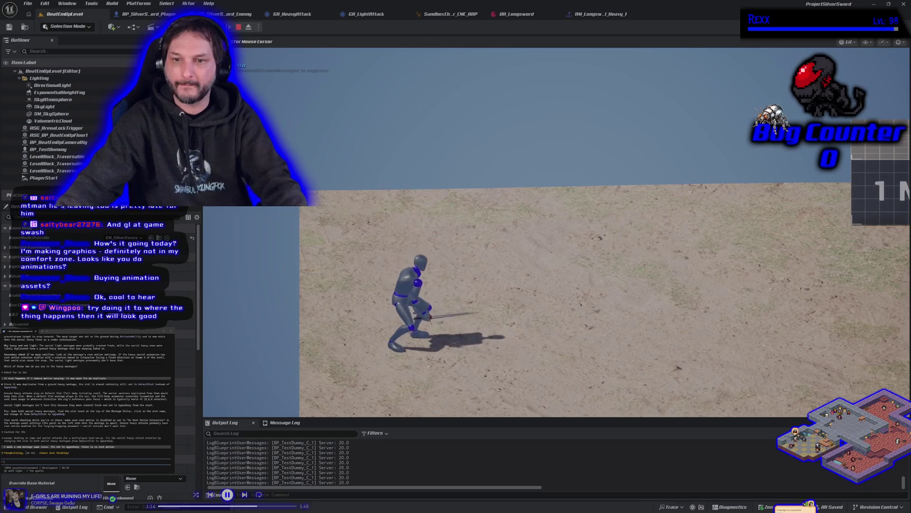
key("d")
key("space")
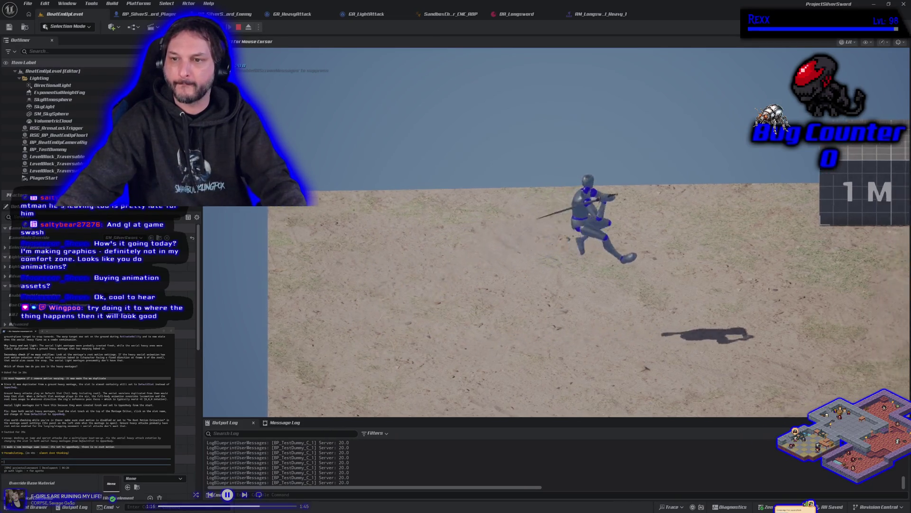
key("a")
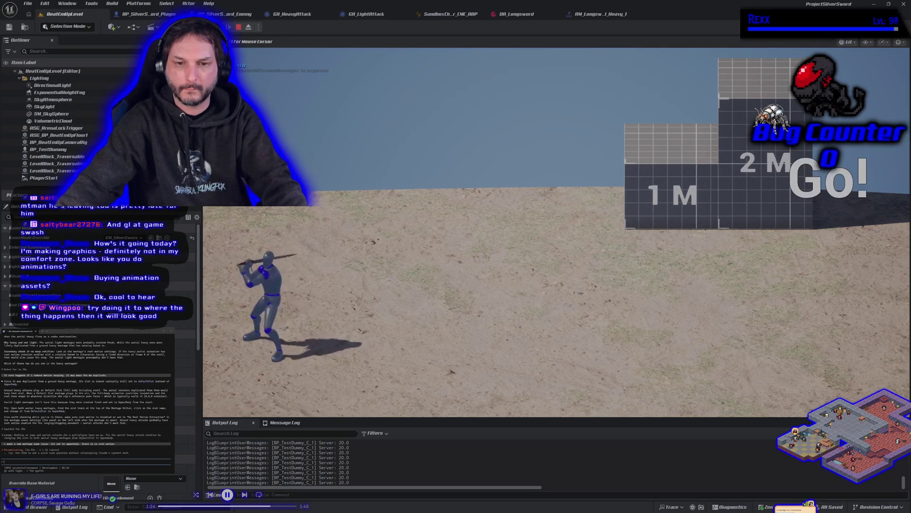
key("space")
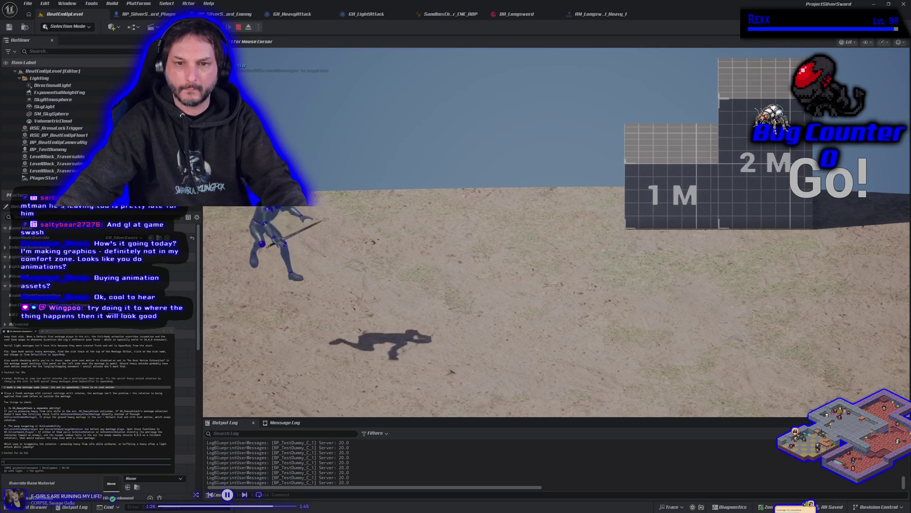
key("space")
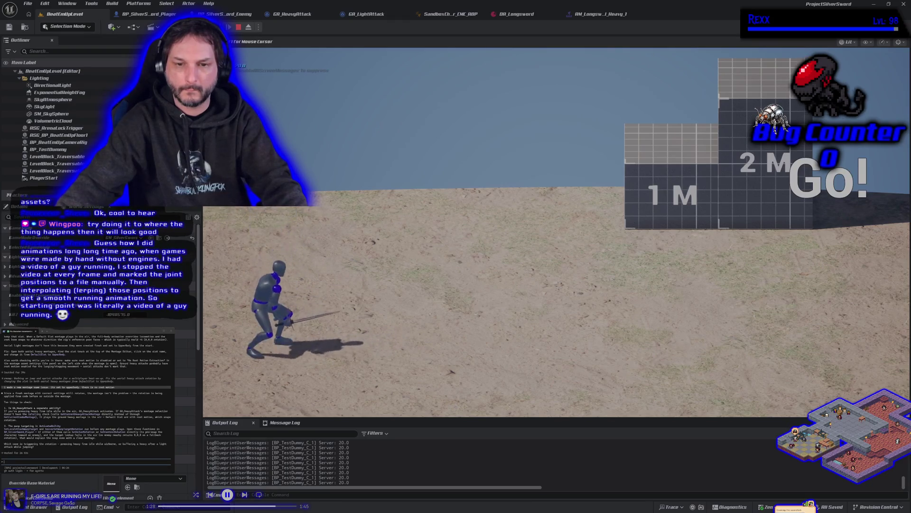
key("space")
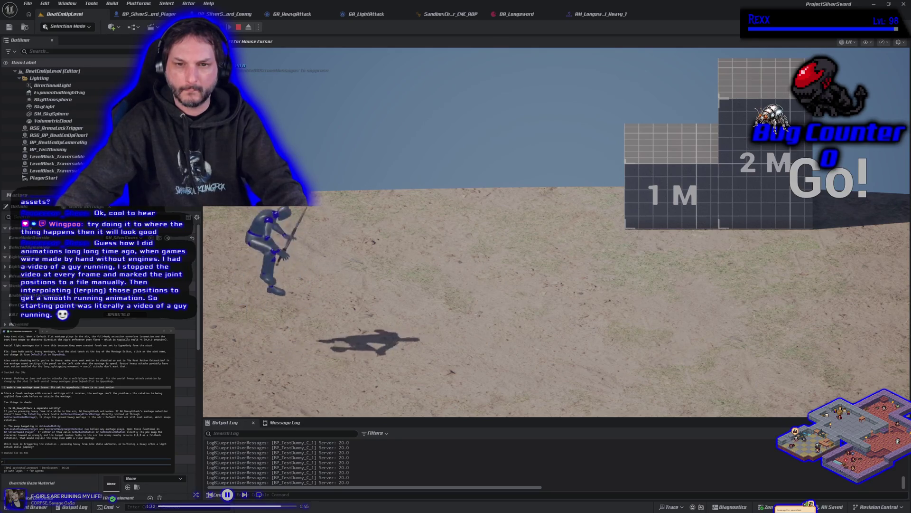
key("Escape")
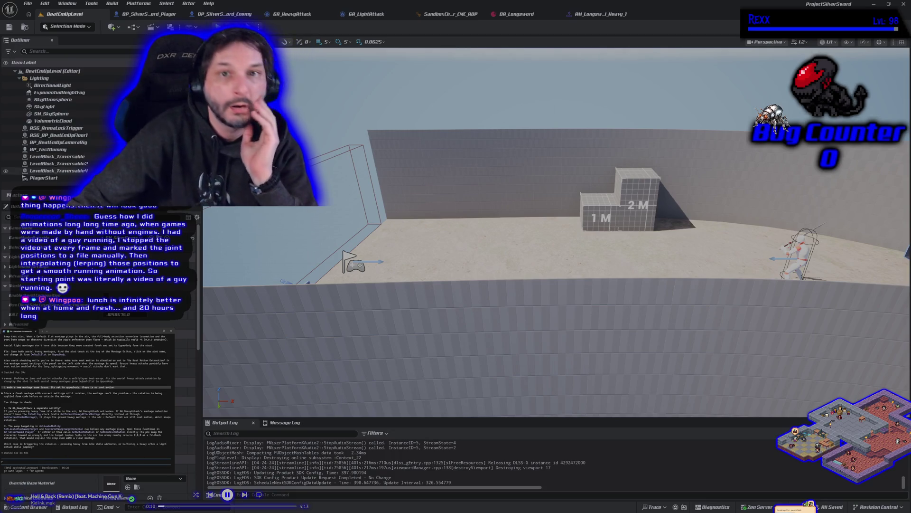
- Browse GA_HeavyAttack's EventGraph around its ability activation nodes
left_click(306, 15)
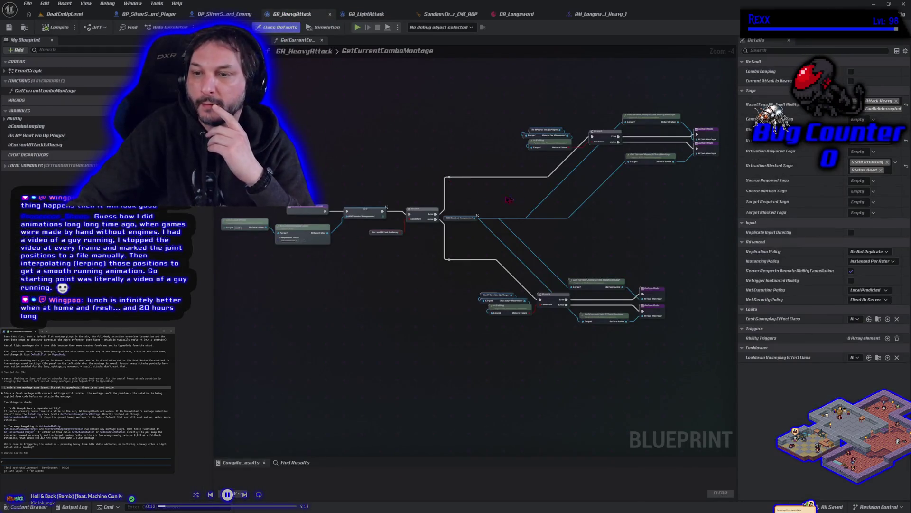
left_click(242, 40)
scroll(433, 229, "down", 4)
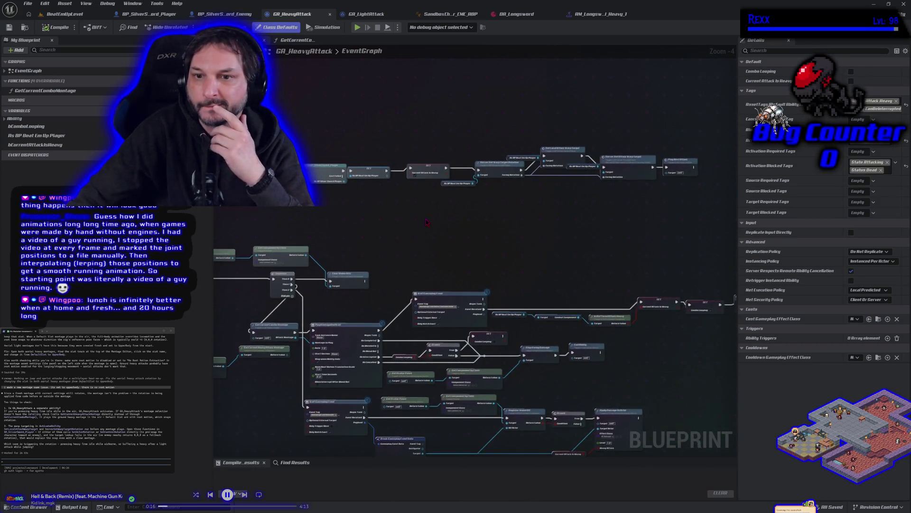
scroll(404, 235, "up", 2)
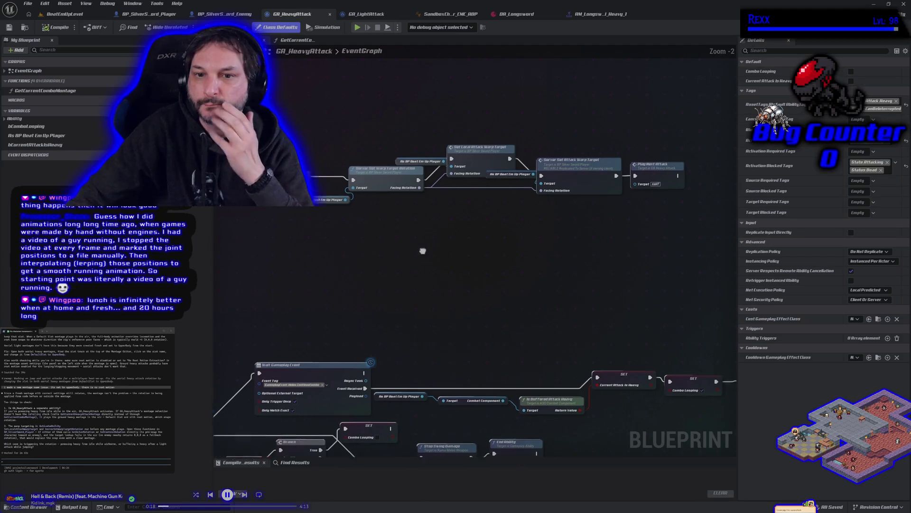
left_click_drag(383, 315, 459, 306)
mouse_move(376, 148)
left_mouse_down()
mouse_move(378, 161)
mouse_move(361, 162)
mouse_move(385, 160)
left_mouse_up()
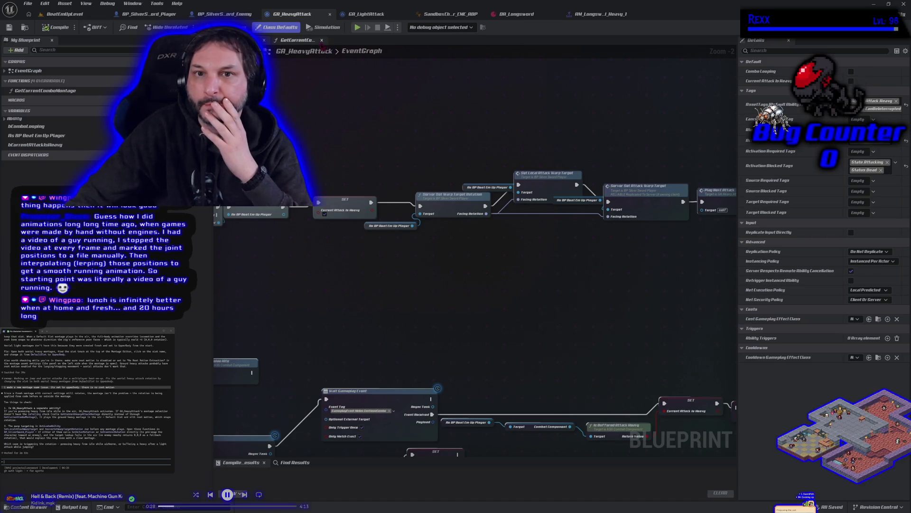
left_click(120, 16)
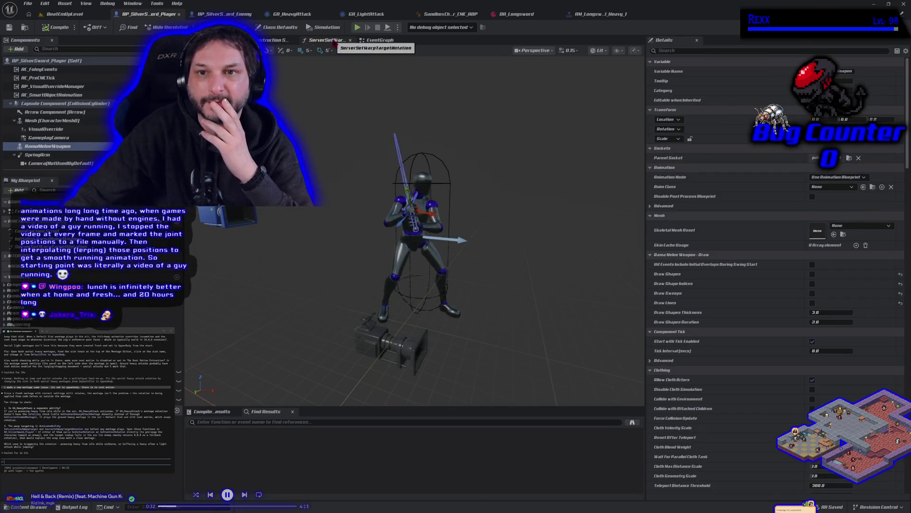
- Review the Server and Local Motion Warping nodes in the player's EventGraph and save the blueprint
left_click(379, 40)
mouse_move(373, 266)
left_mouse_down()
mouse_move(336, 132)
mouse_move(380, 69)
left_mouse_up()
scroll(391, 199, "down", 2)
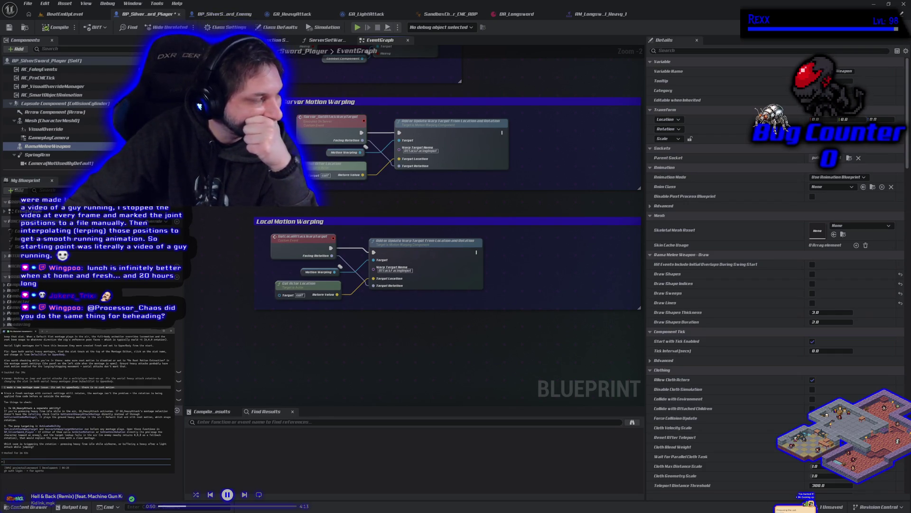
left_click_drag(471, 335, 506, 320)
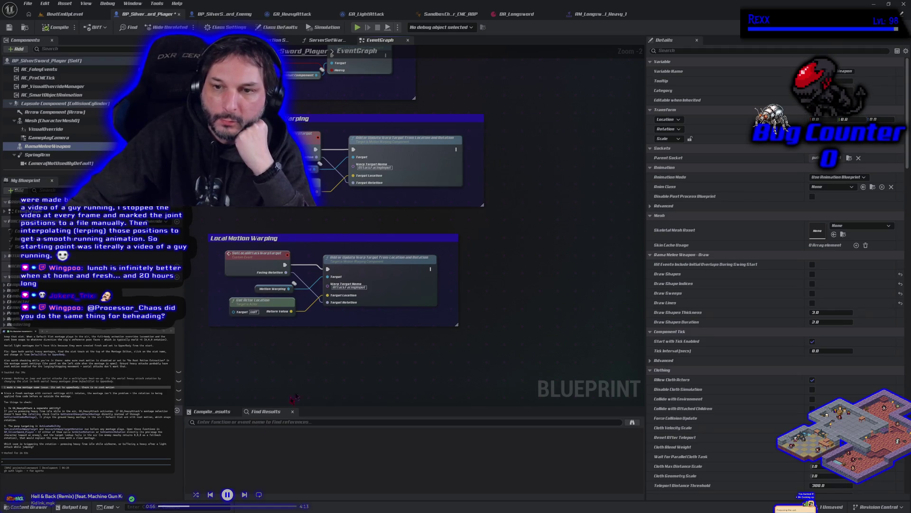
left_click_drag(254, 327, 317, 302)
key("ctrl+s")
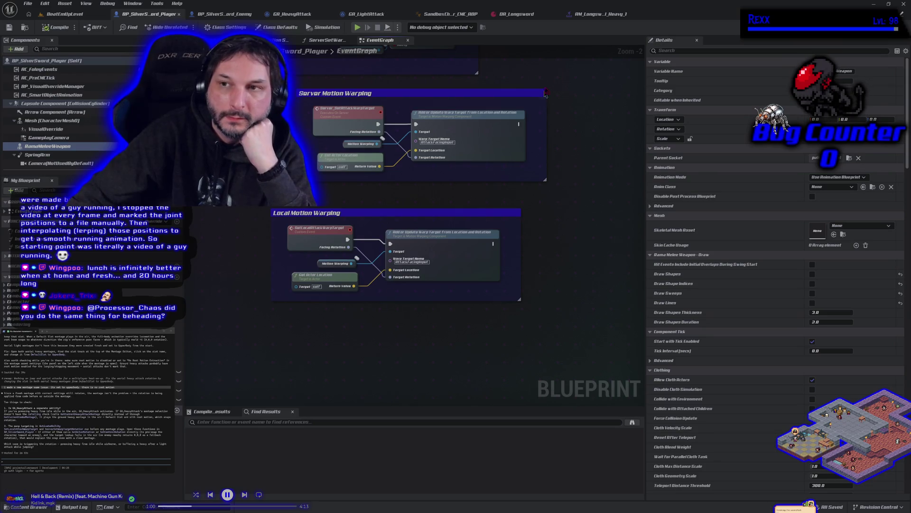
- Extend the end of the aerial heavy montage's MotionWarping window later and save
left_click(601, 14)
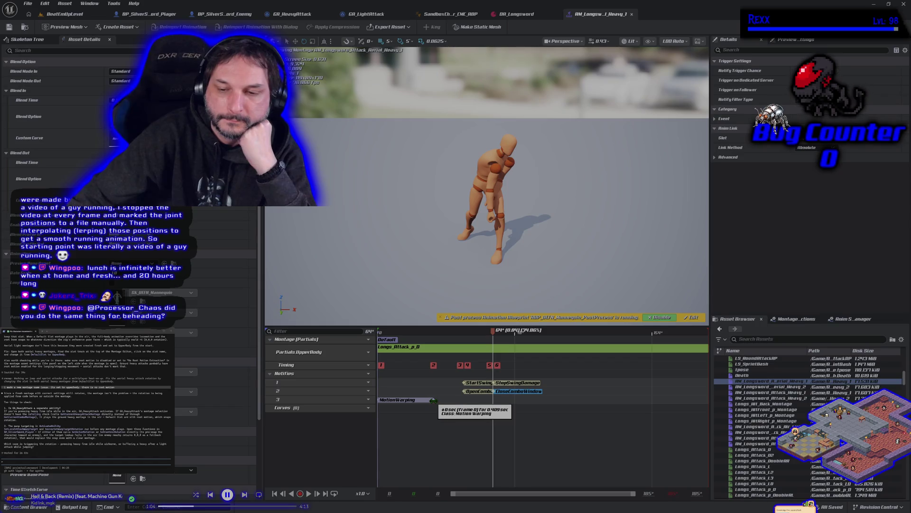
left_click_drag(433, 400, 446, 396)
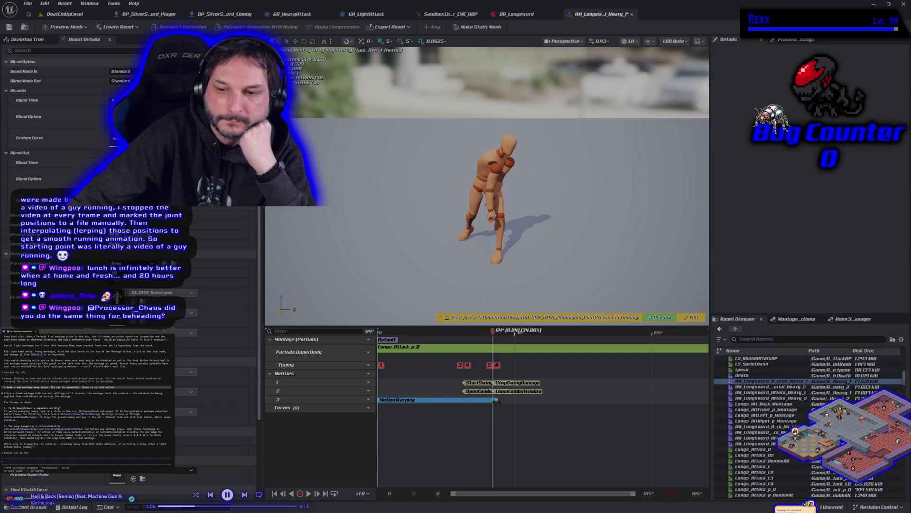
left_click(9, 27)
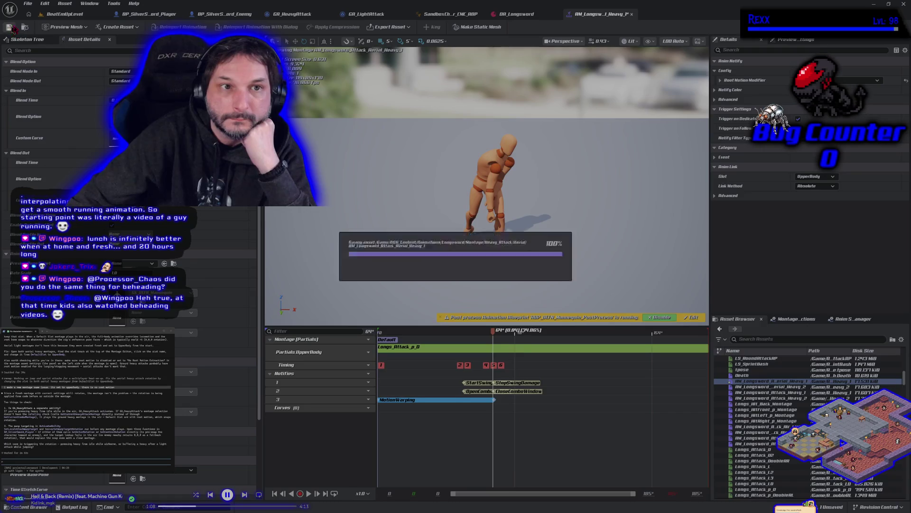
- Play-test a jumping aerial attack in BeatEmUpLevel
left_click(62, 15)
key("alt+p")
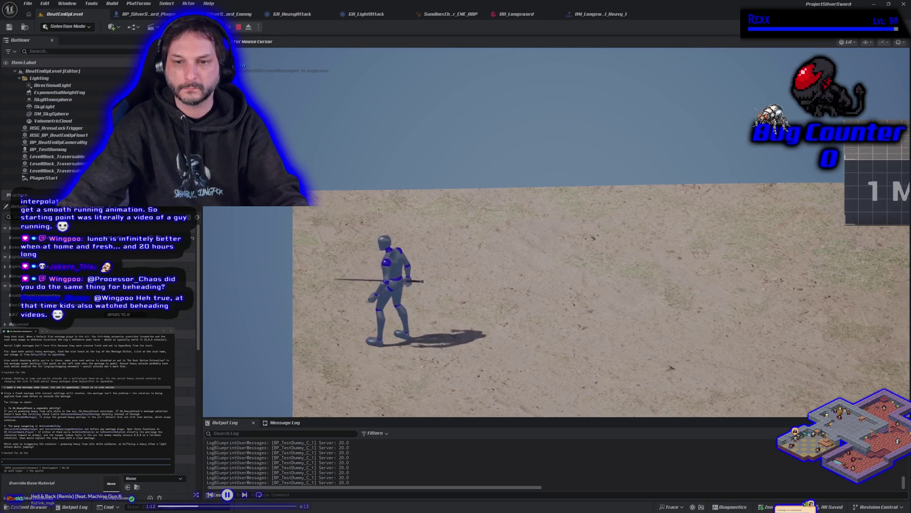
key("space")
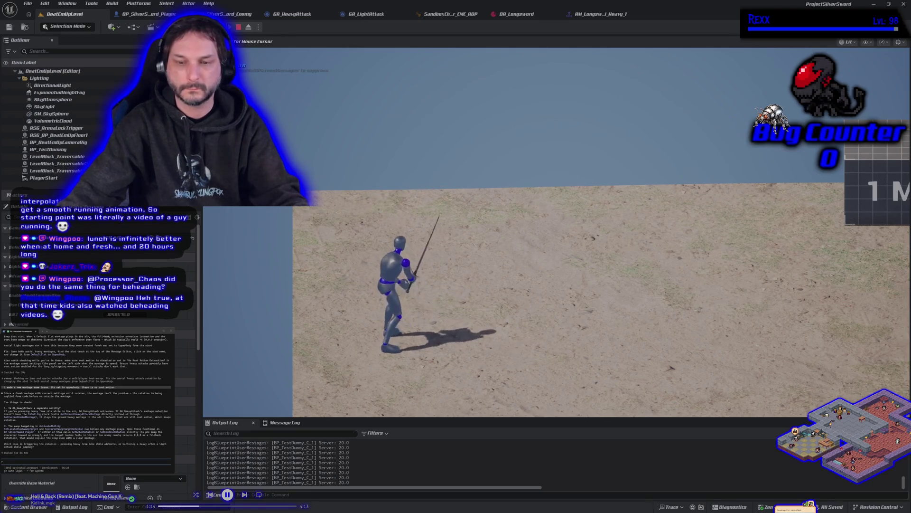
key("Escape")
- Shorten the aerial heavy montage's MotionWarping window, save, and return to the level
left_click(292, 16)
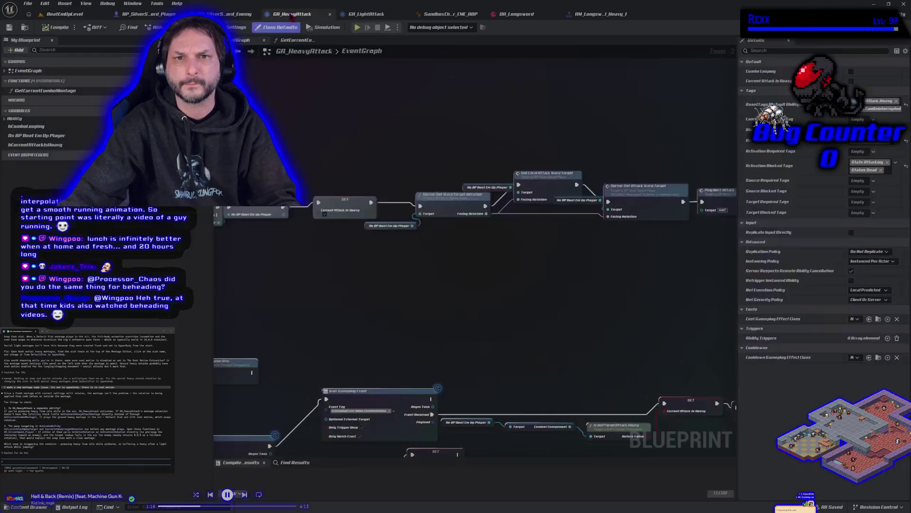
left_click(594, 17)
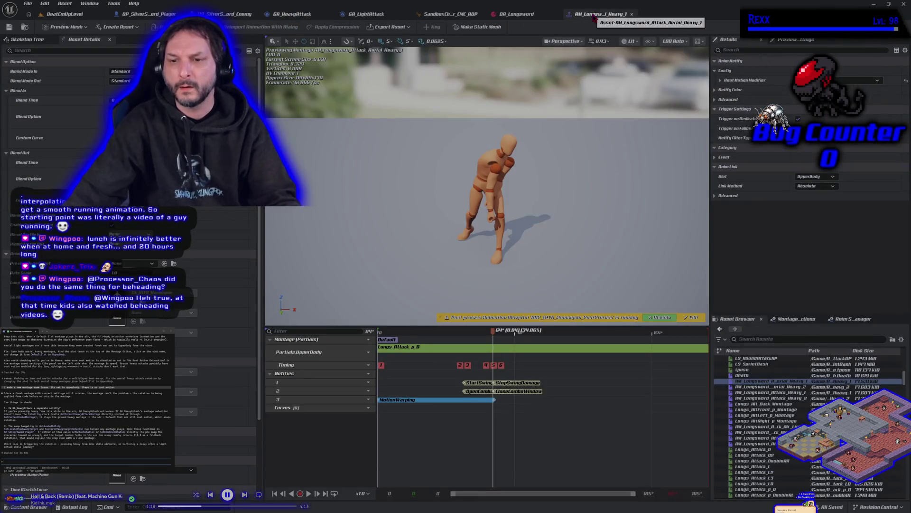
left_click_drag(497, 403, 411, 401)
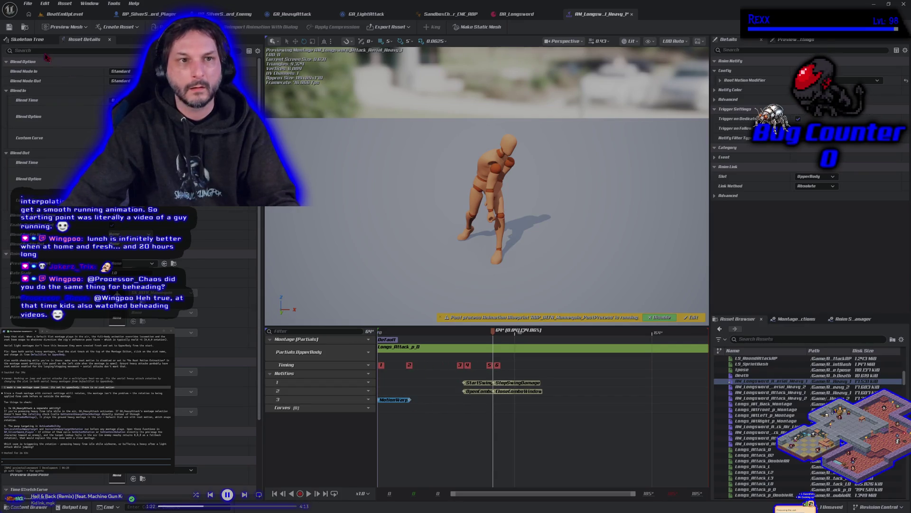
left_click(9, 27)
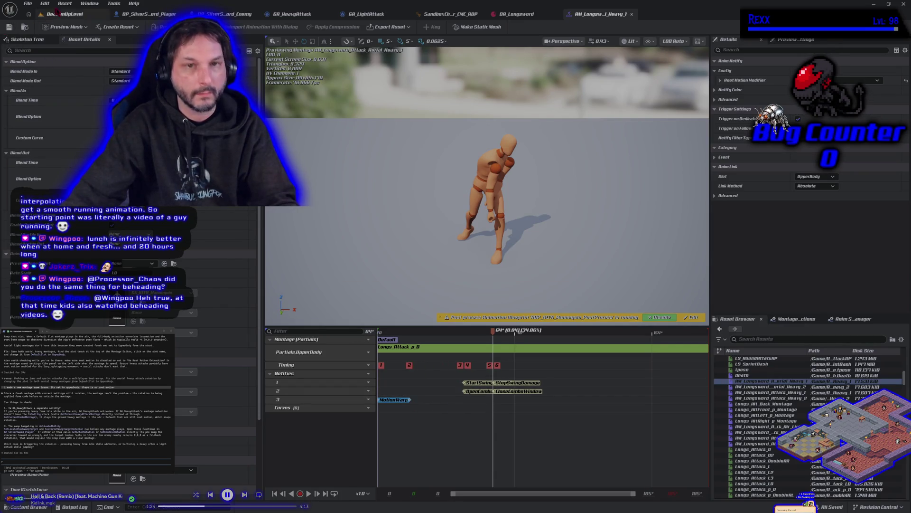
left_click(83, 20)
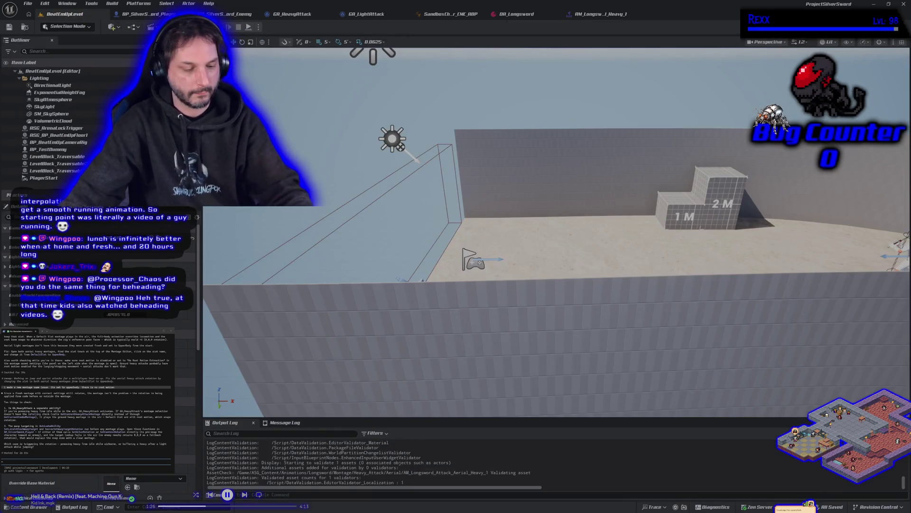
- Run left and right on the sand, repeat jumping aerial attacks and a ground swing, then stop
key("alt+p")
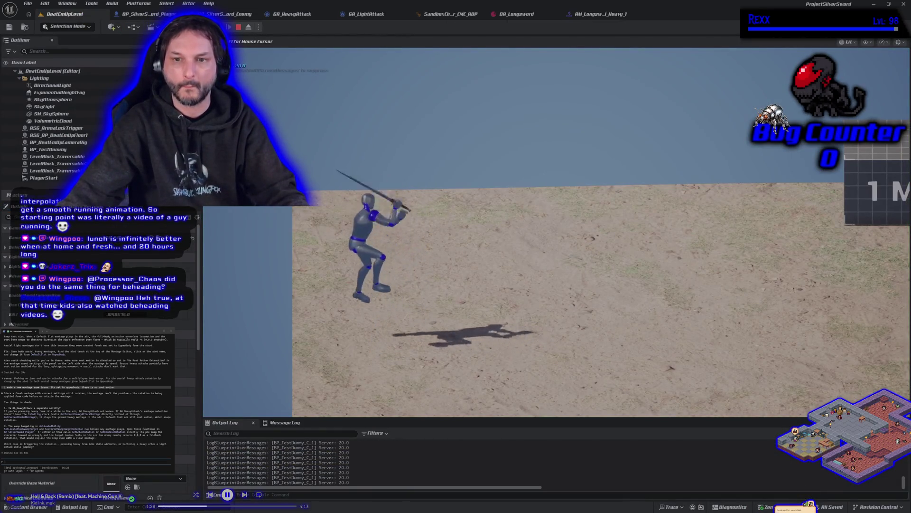
key("space")
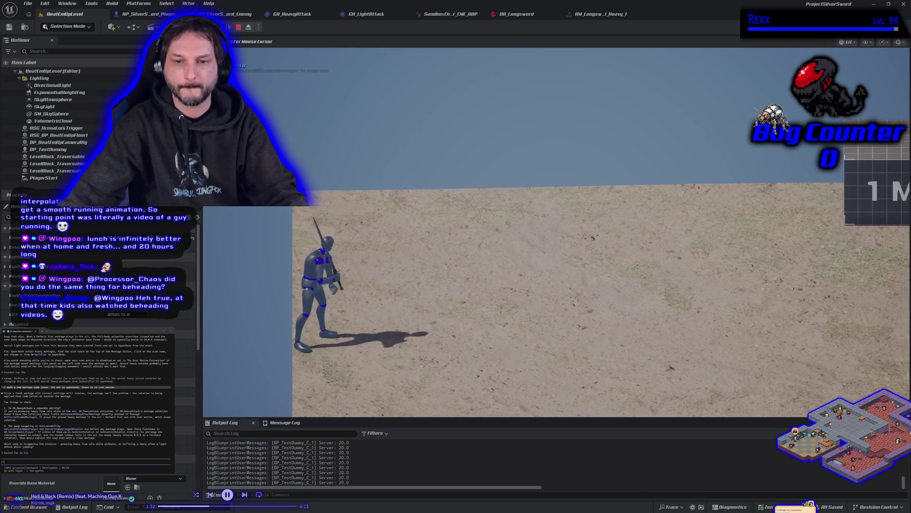
key("space")
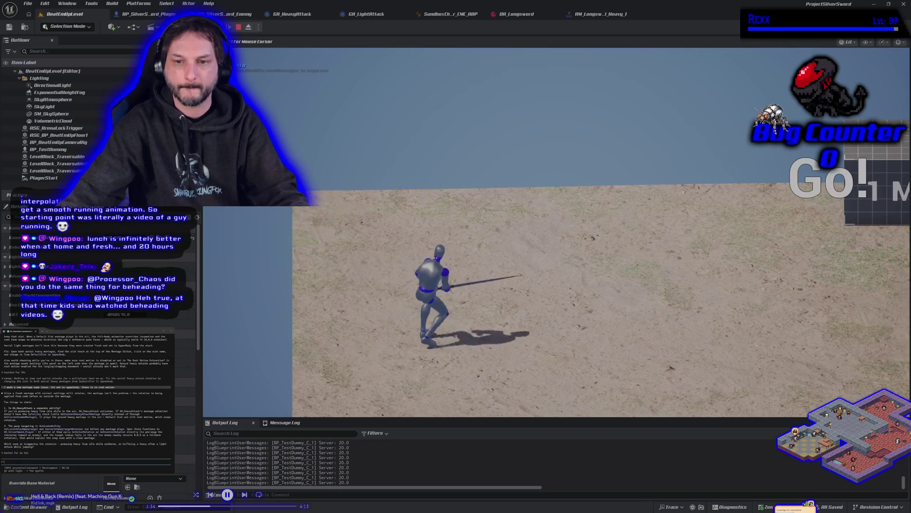
key("space")
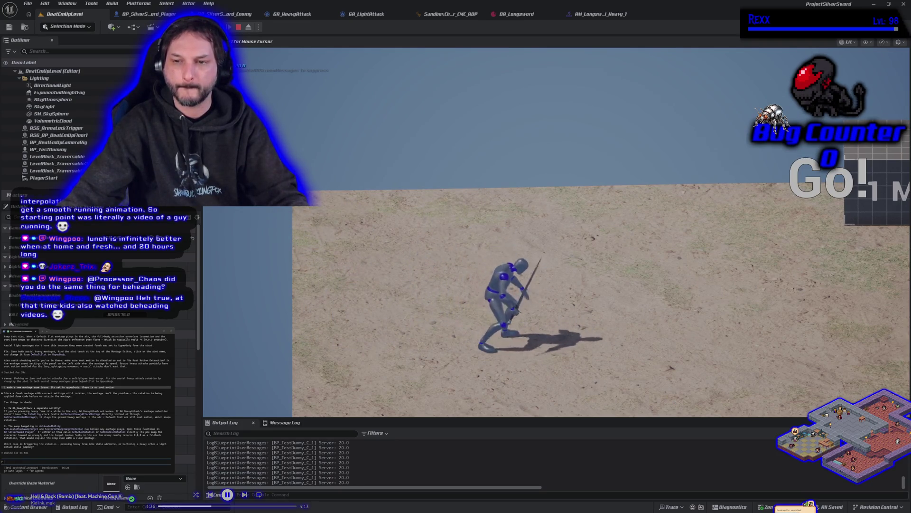
key("space")
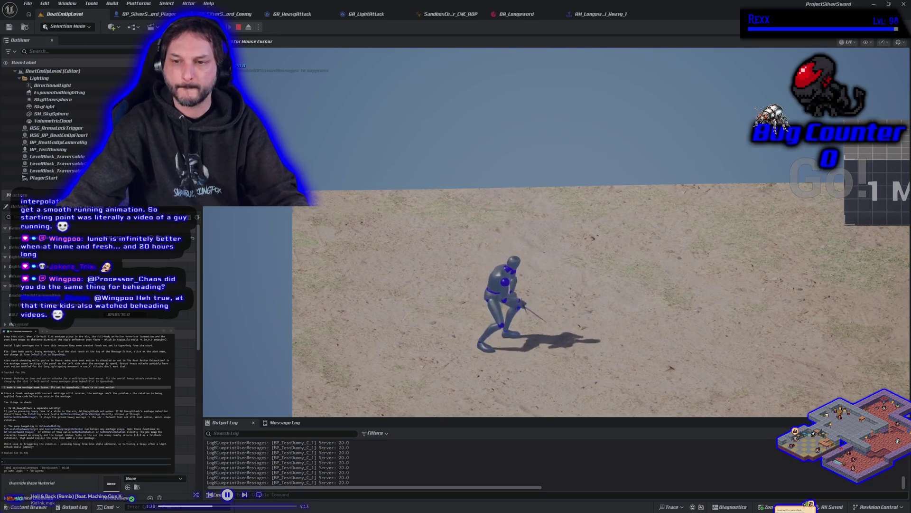
key("space")
key("space")
key("a")
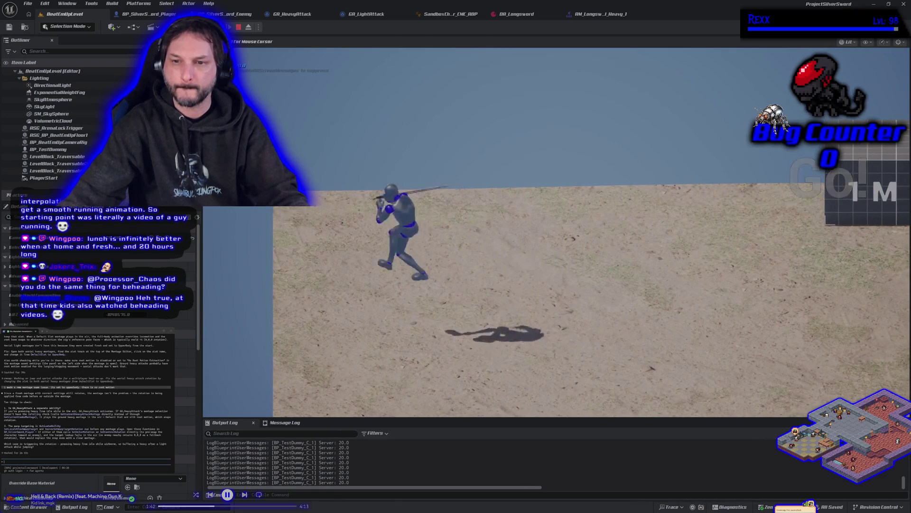
key("space")
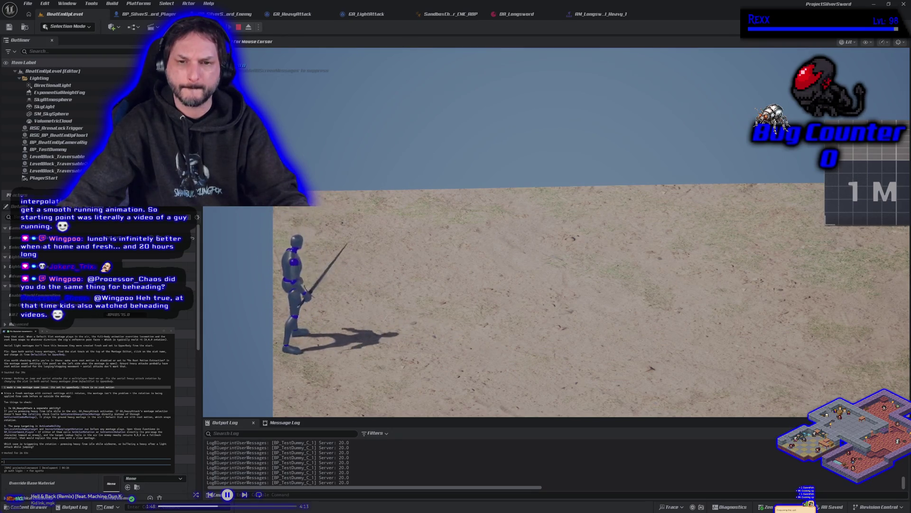
key("d")
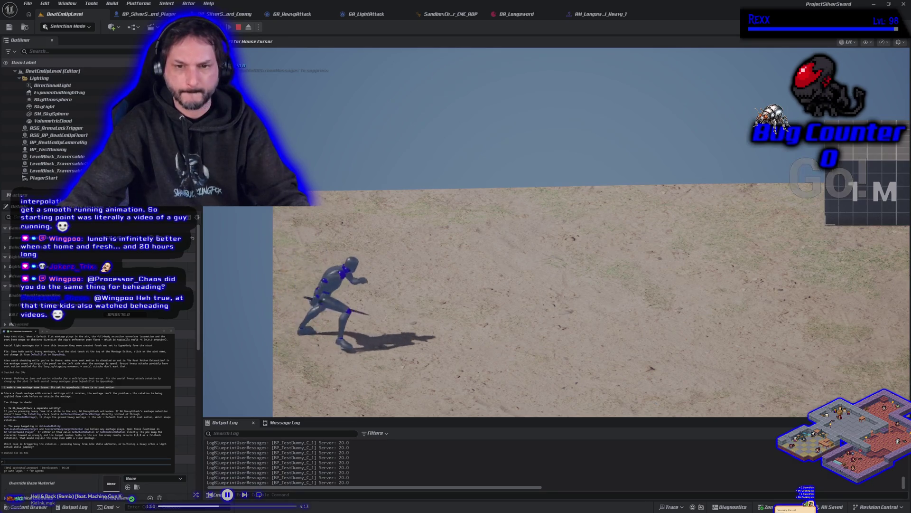
key("space")
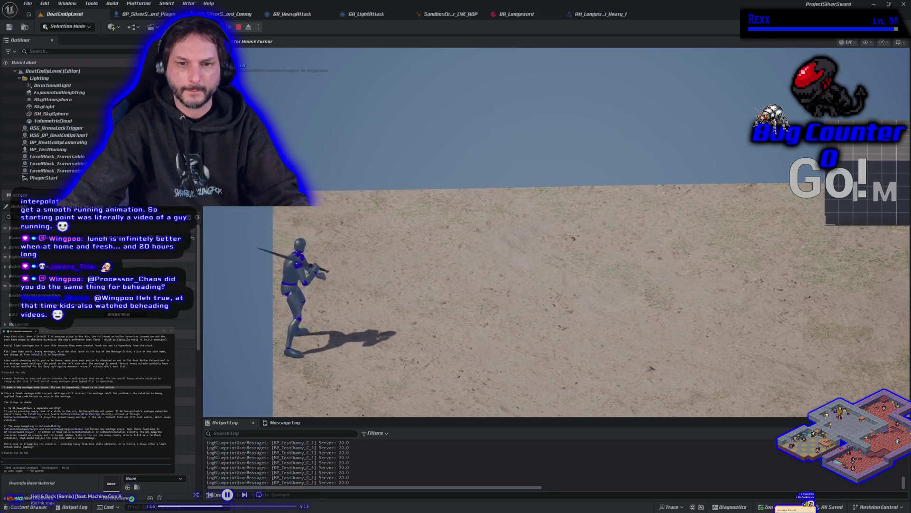
key("space")
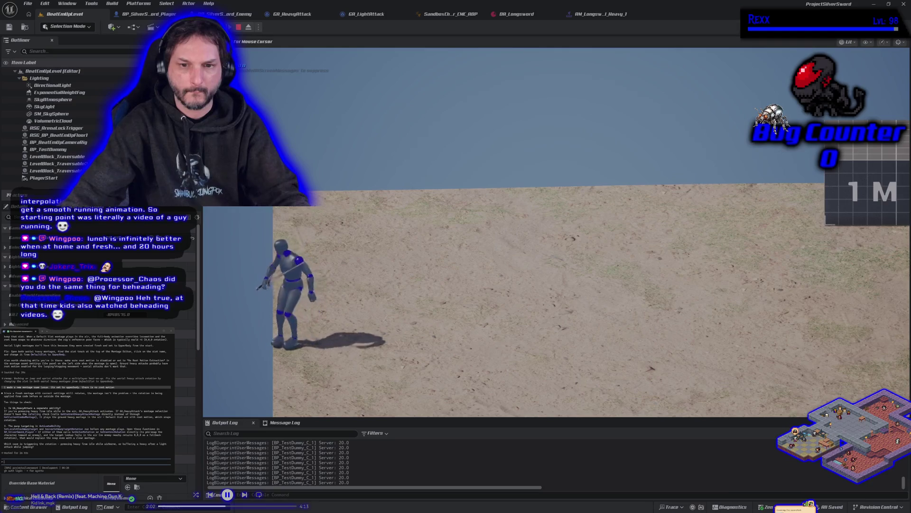
key("space")
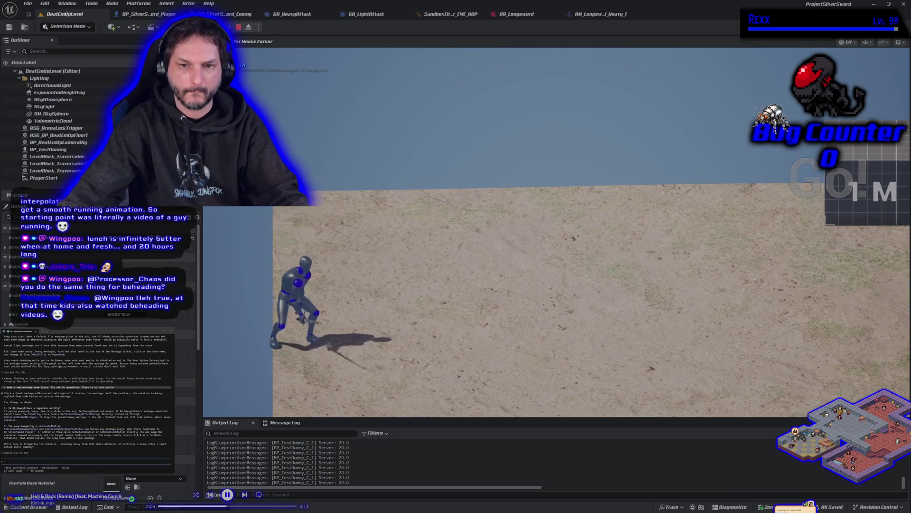
key("d")
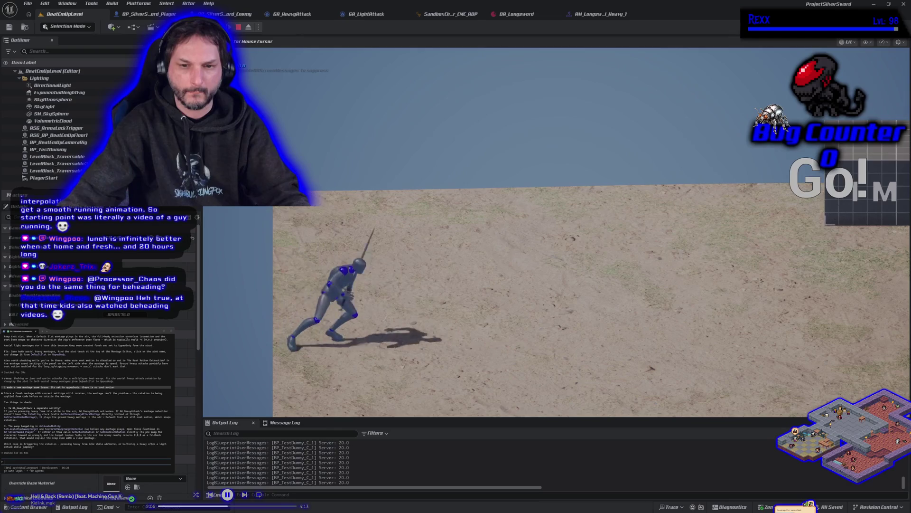
key("a")
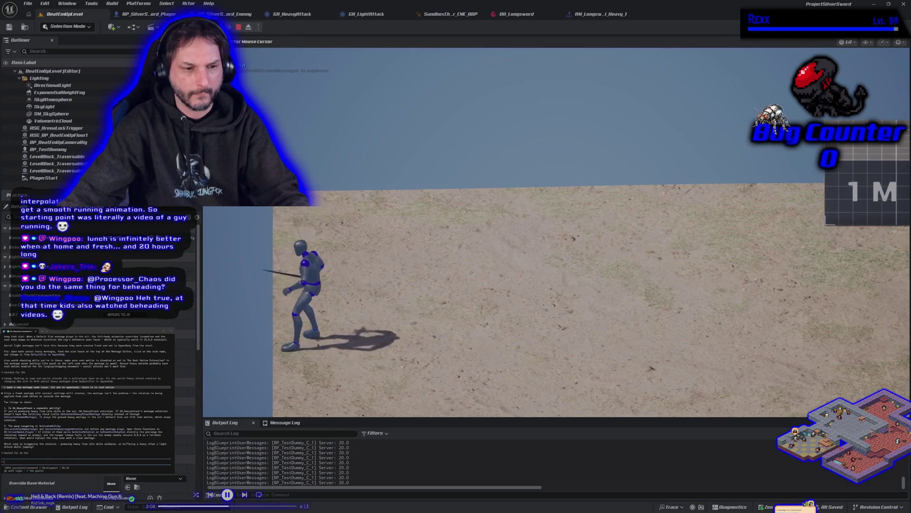
key("d")
key("space")
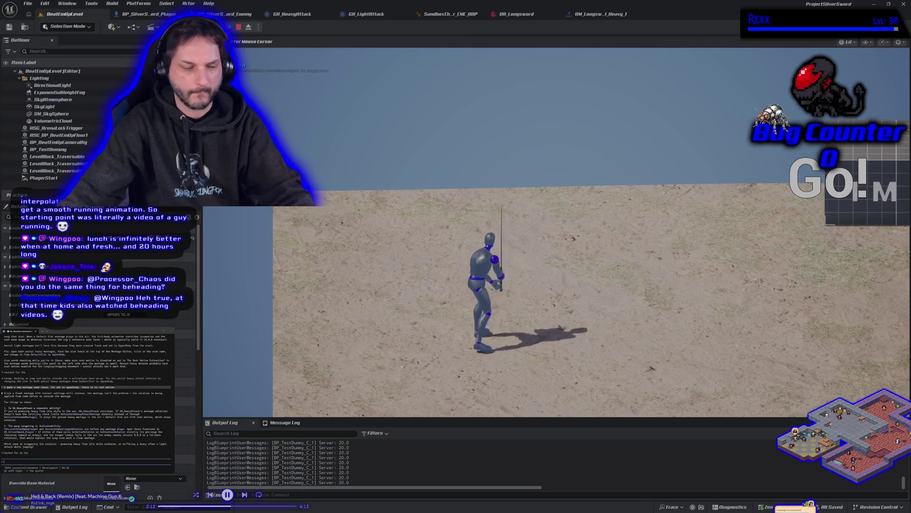
key("Escape")
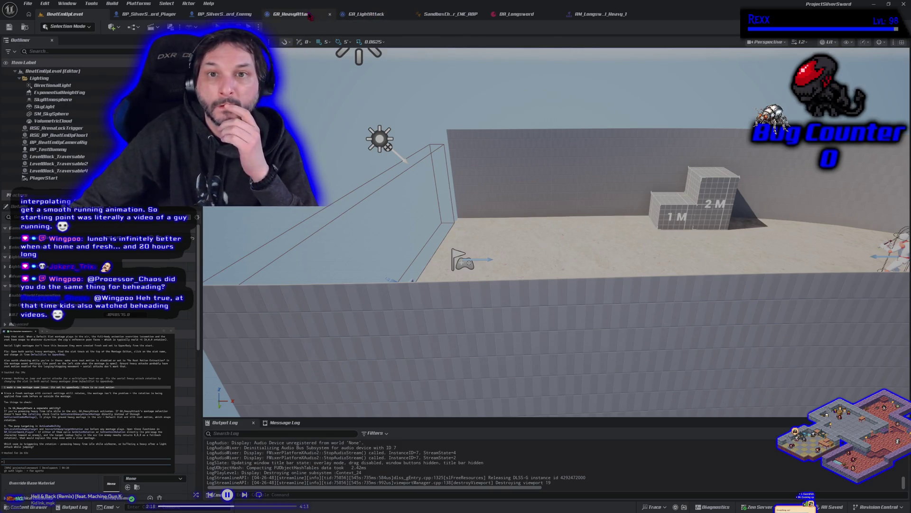
- Copy all GA_HeavyAttack graph nodes and submit them to the terminal assistant
left_click(292, 14)
scroll(496, 197, "down", 4)
left_click_drag(250, 103, 663, 392)
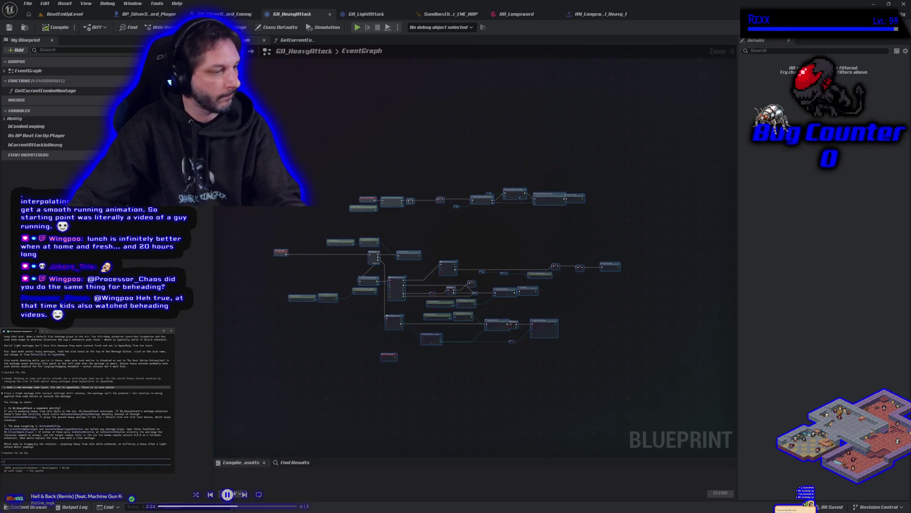
key("ctrl+v")
left_click(76, 409)
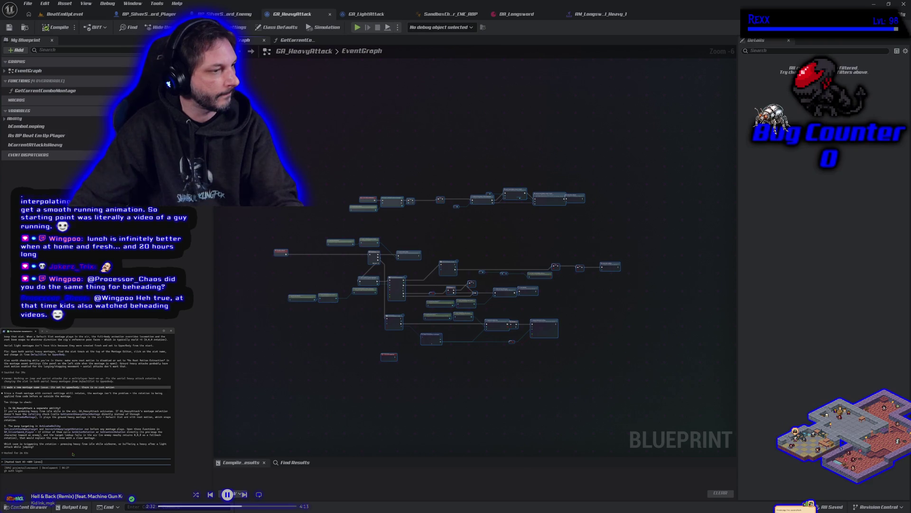
key("Return")
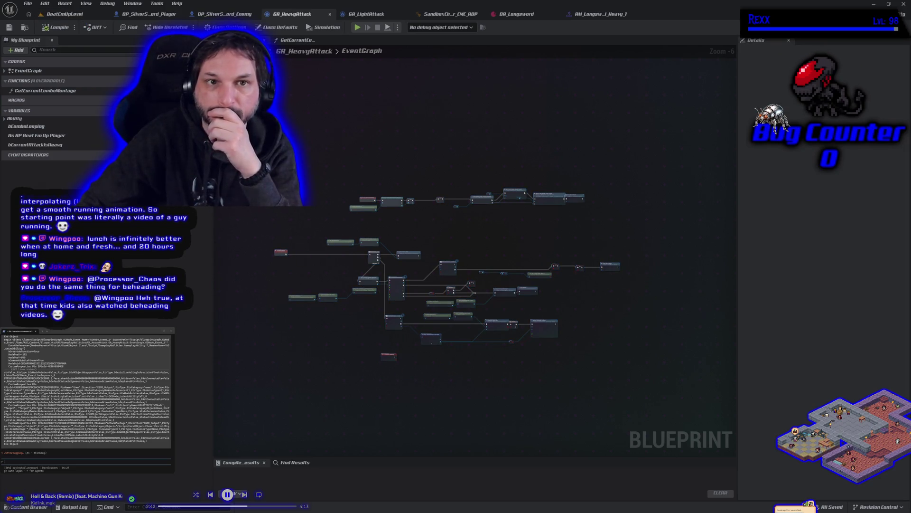
- Glance over the level and GA_LightAttack graph, then bring up the longsword heavy attack montage
left_click(64, 14)
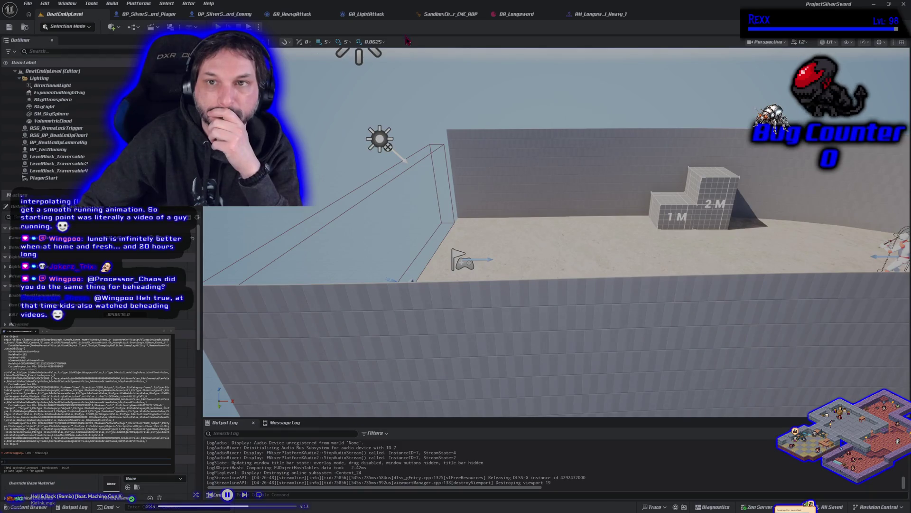
left_click(374, 18)
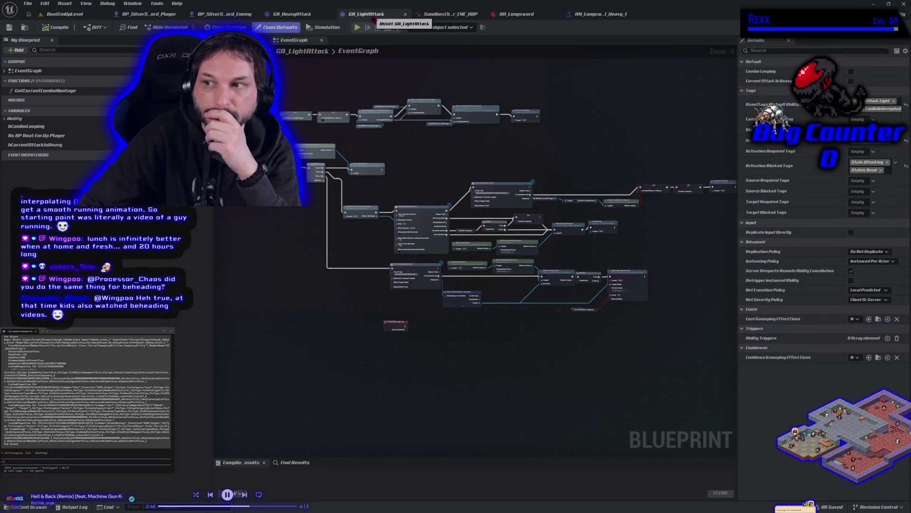
left_click(285, 18)
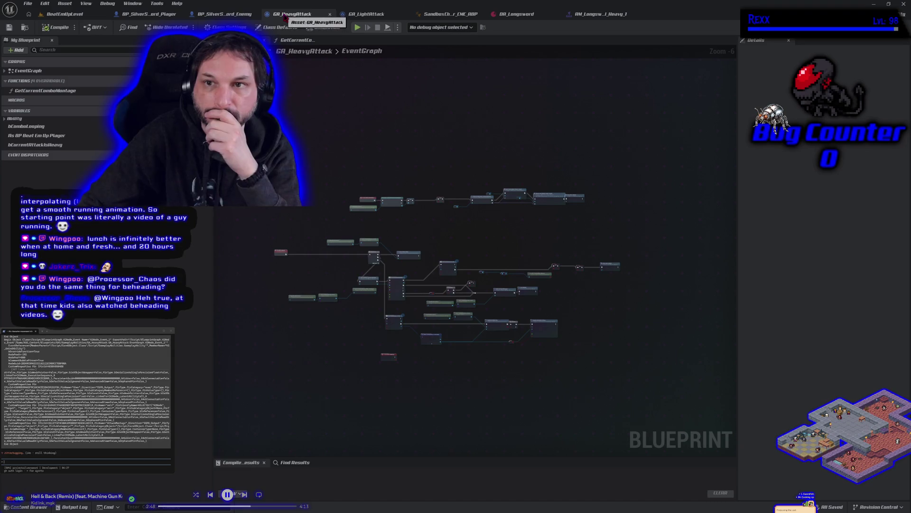
left_click(600, 21)
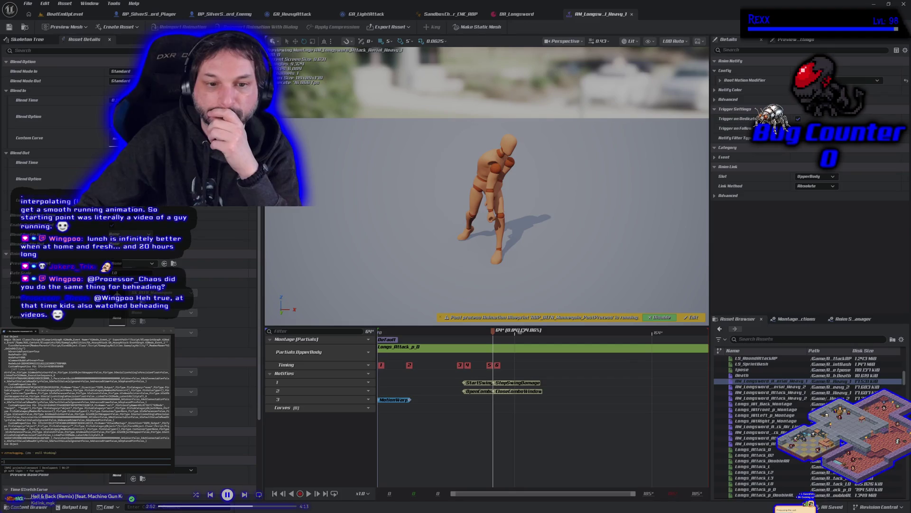
- Open Heavy_1, the two aerial heavy montages, and Air_Light_1 and Air_Light_2 from the Asset Browser
mouse_move(756, 390)
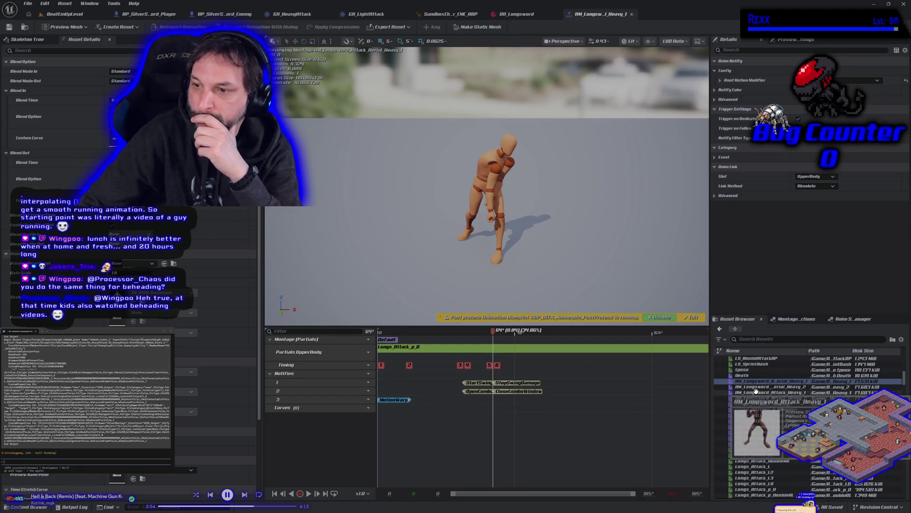
double_click(788, 393)
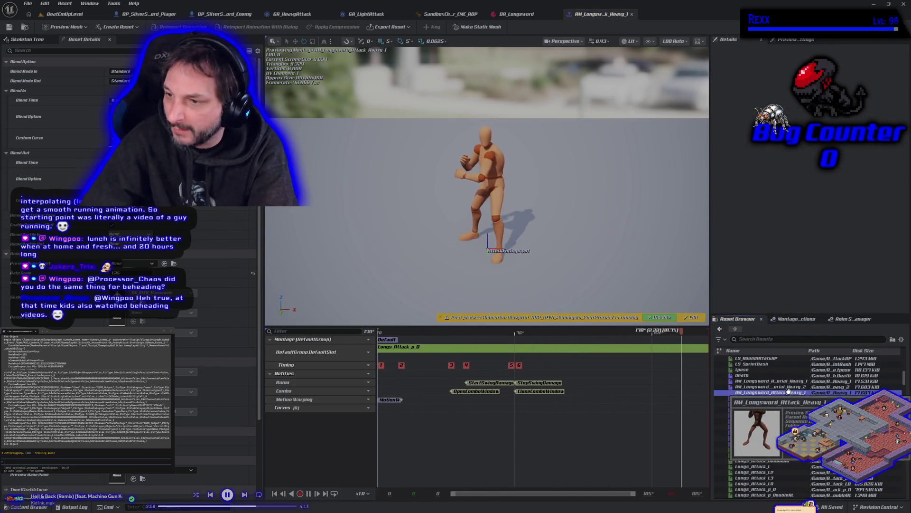
double_click(769, 381)
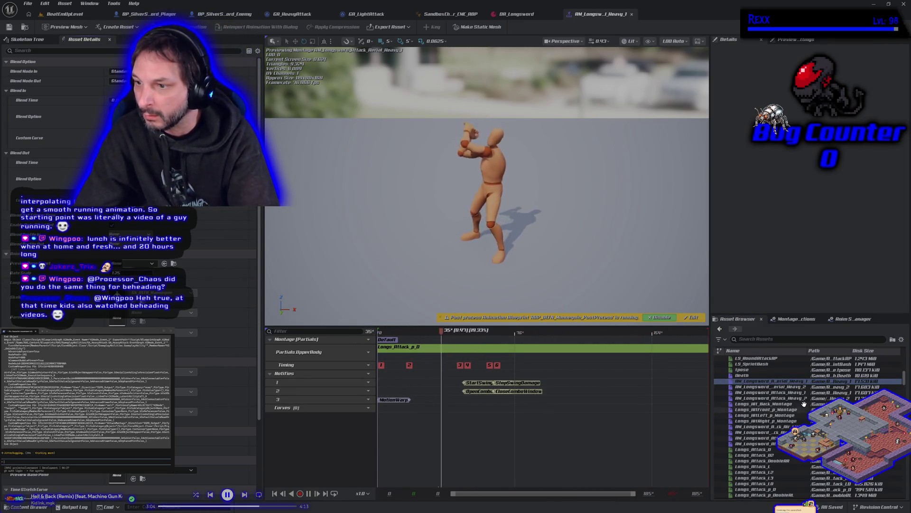
double_click(772, 386)
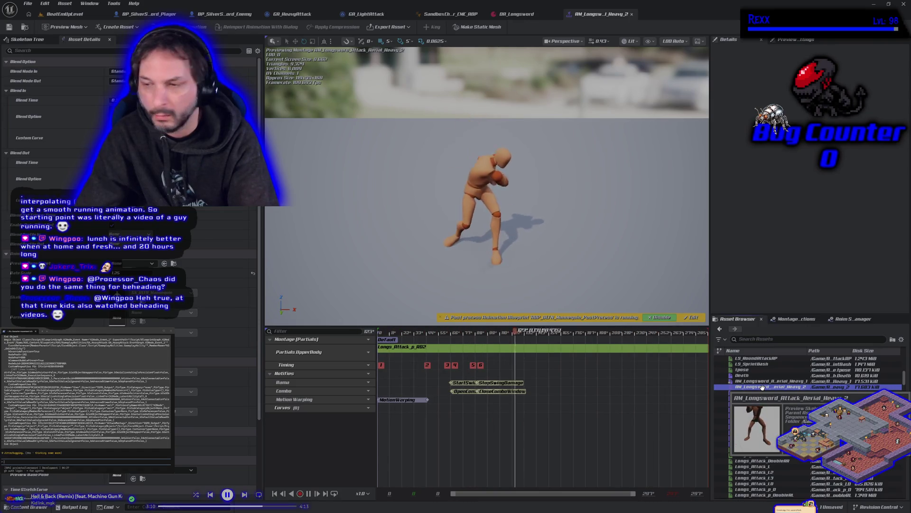
mouse_move(764, 381)
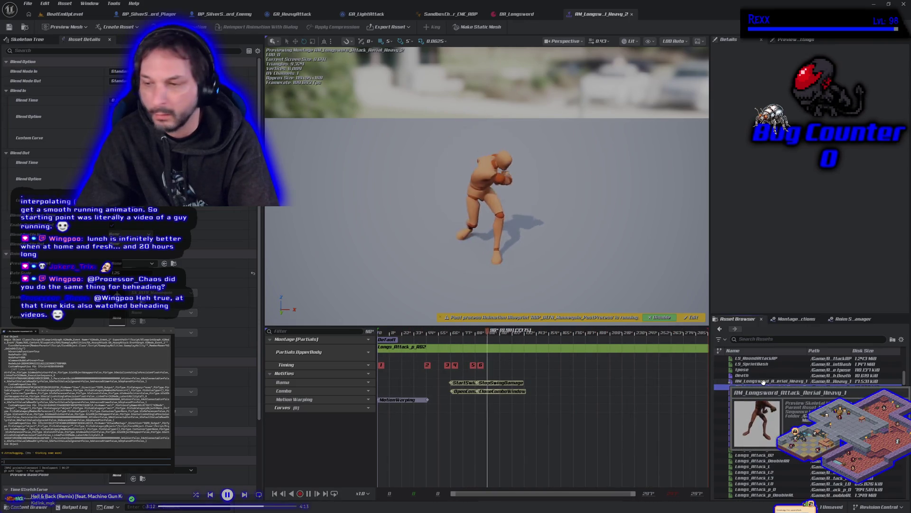
double_click(764, 380)
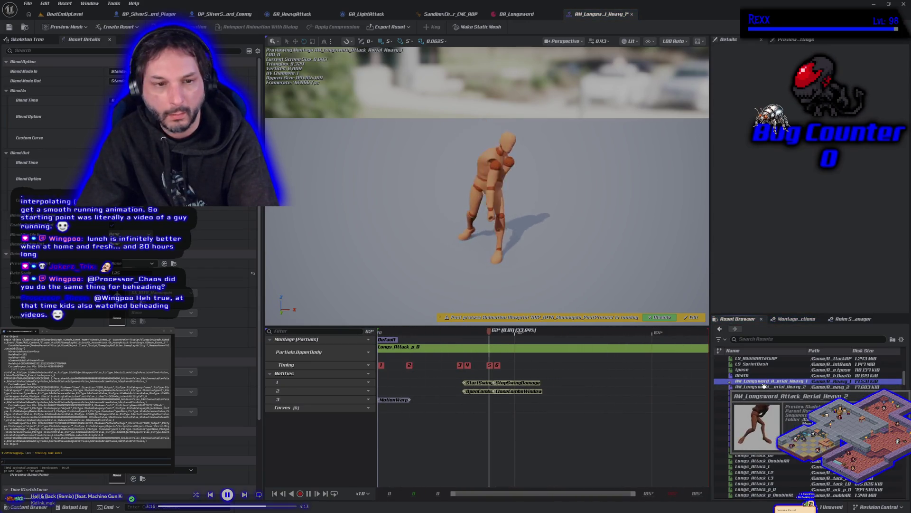
double_click(763, 386)
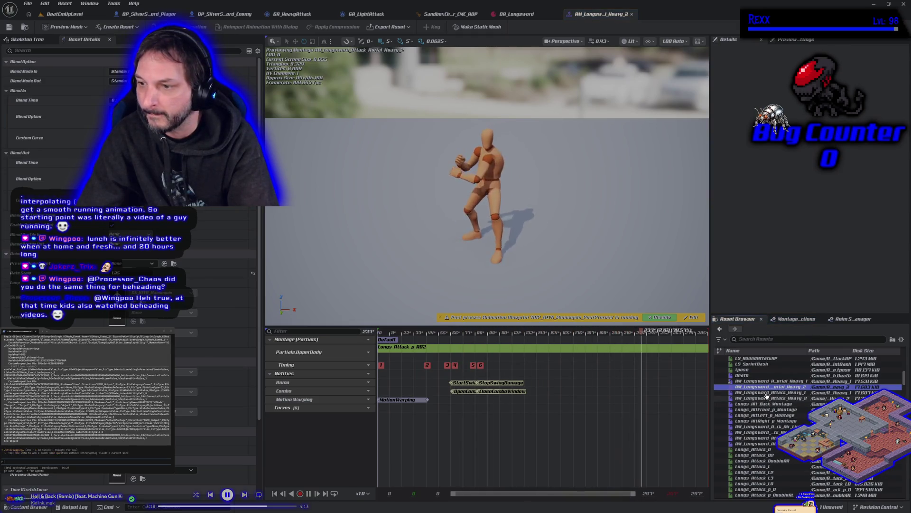
double_click(772, 424)
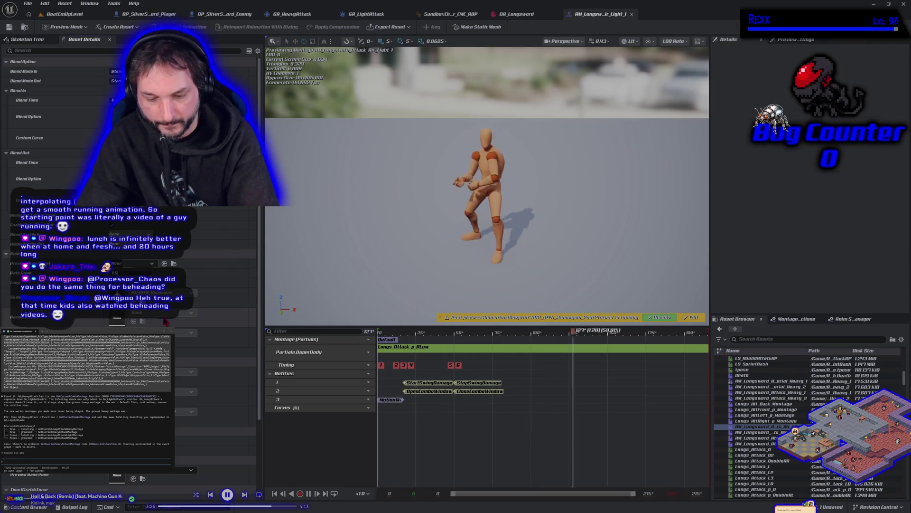
double_click(779, 432)
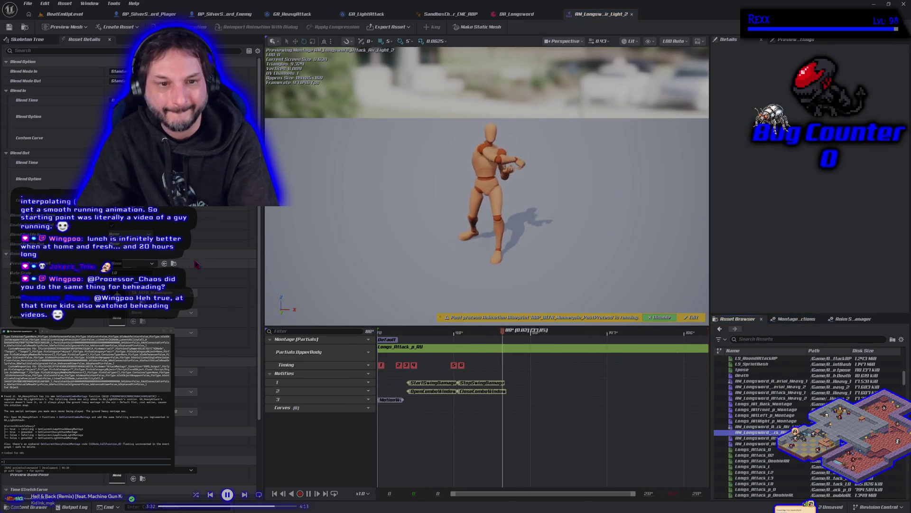
- Give AM_Longsword_Attack_Air_Light_2 a 1.5 rate scale, save, and test it in Play mode
left_click(132, 277)
type("1.5")
key("Return")
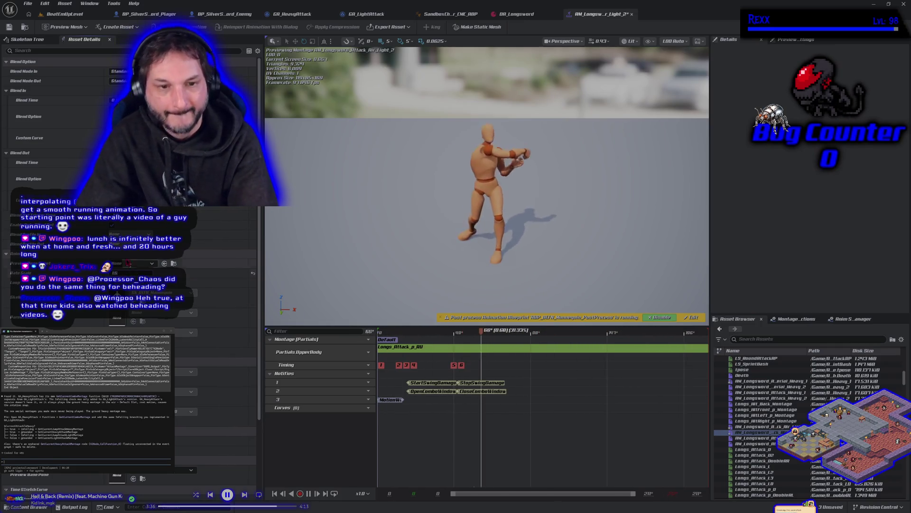
left_click(9, 27)
left_click(67, 14)
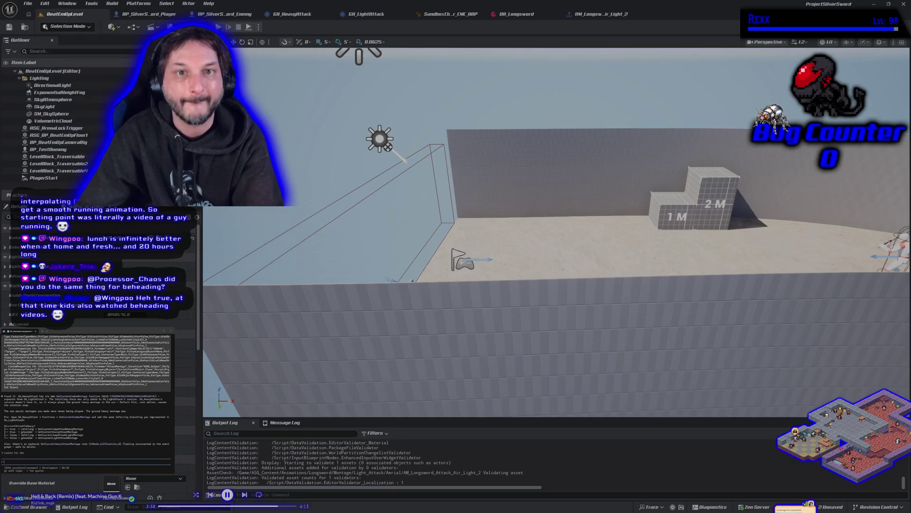
key("alt+p")
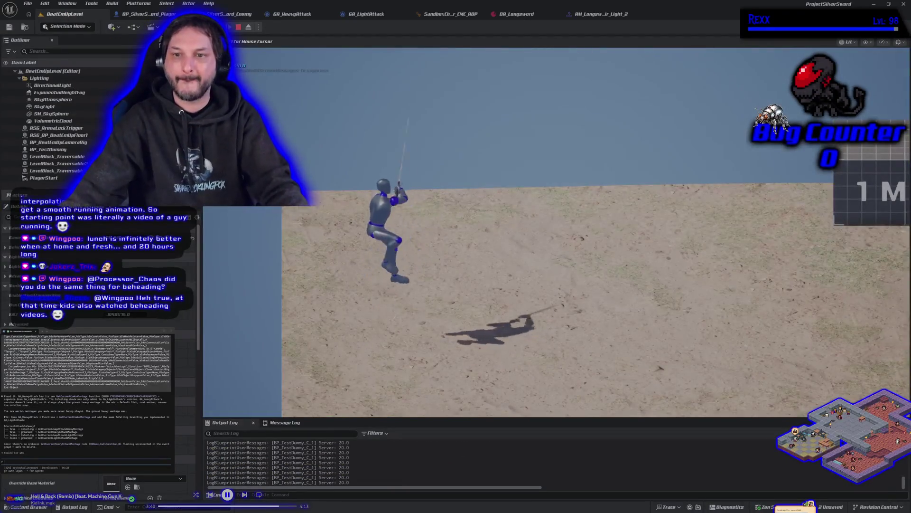
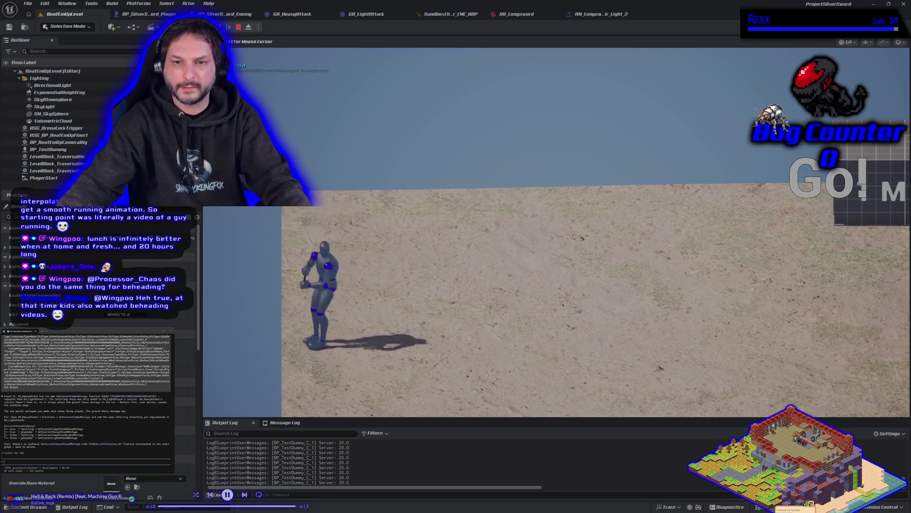
- Stop the play test and show BP_SilverSword_Player's event graph with its Motion Warping nodes
key("Escape")
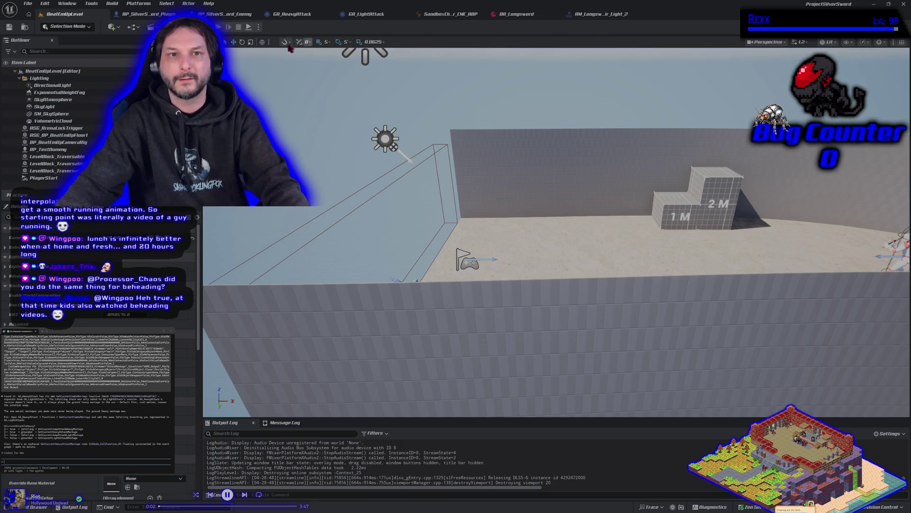
left_click(141, 14)
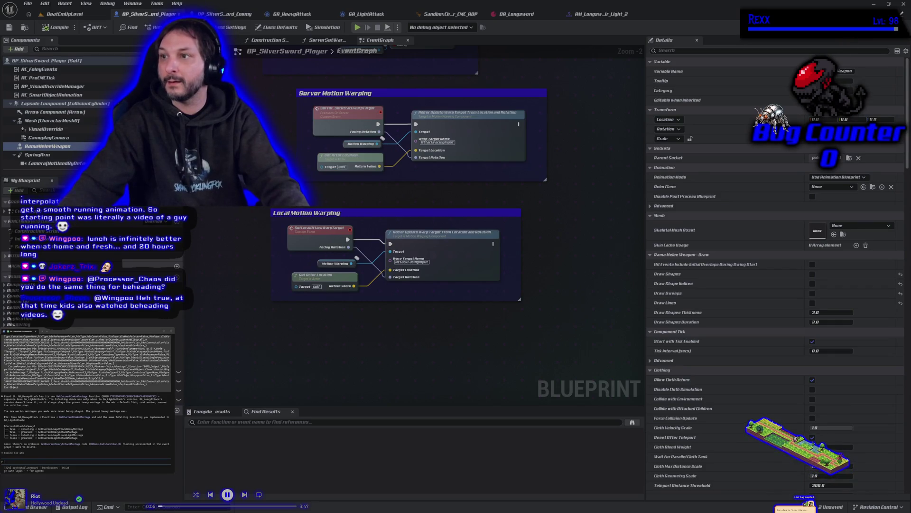
- Open the SandboxCharacter_CMC_Player blueprint's EventGraph from the Characters folder
key("ctrl+space")
double_click(225, 414)
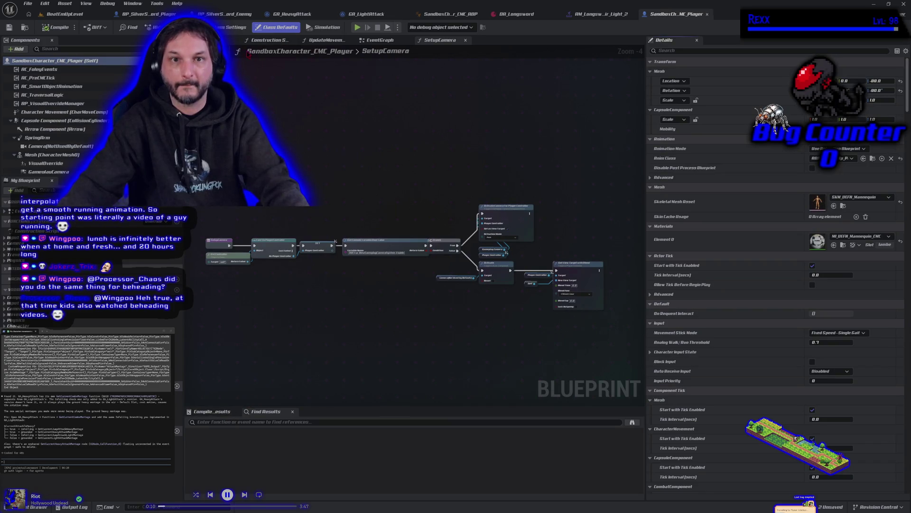
left_click(383, 41)
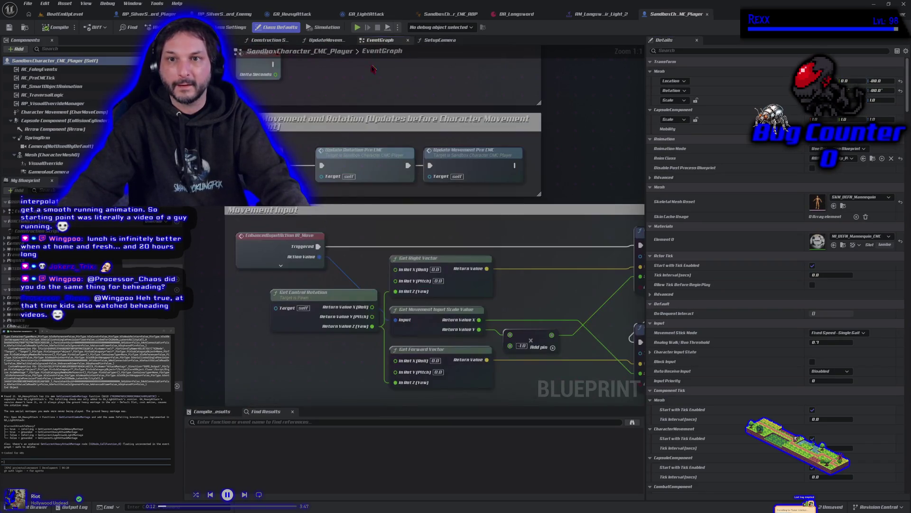
- Break the IA_Aim Triggered wire to the input-state update and save the blueprint
scroll(236, 290, "down", 4)
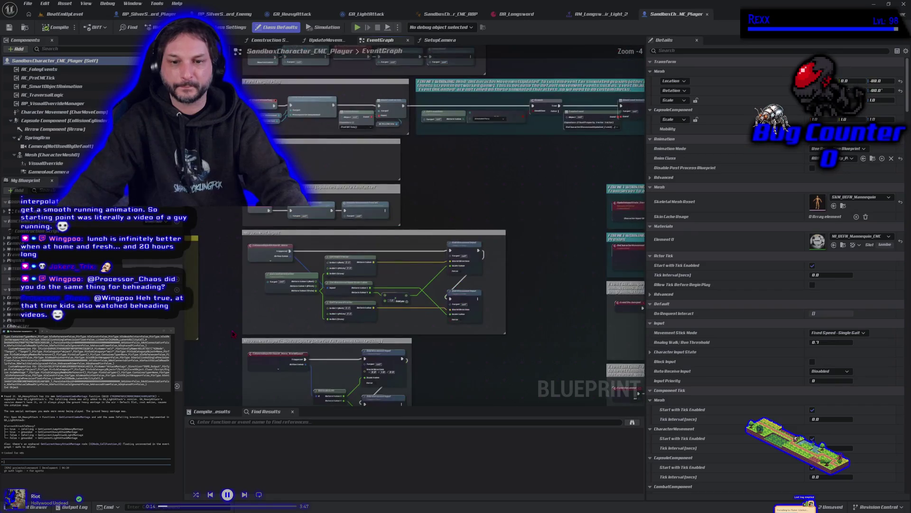
left_click_drag(272, 286, 268, 167)
left_click_drag(247, 308, 247, 67)
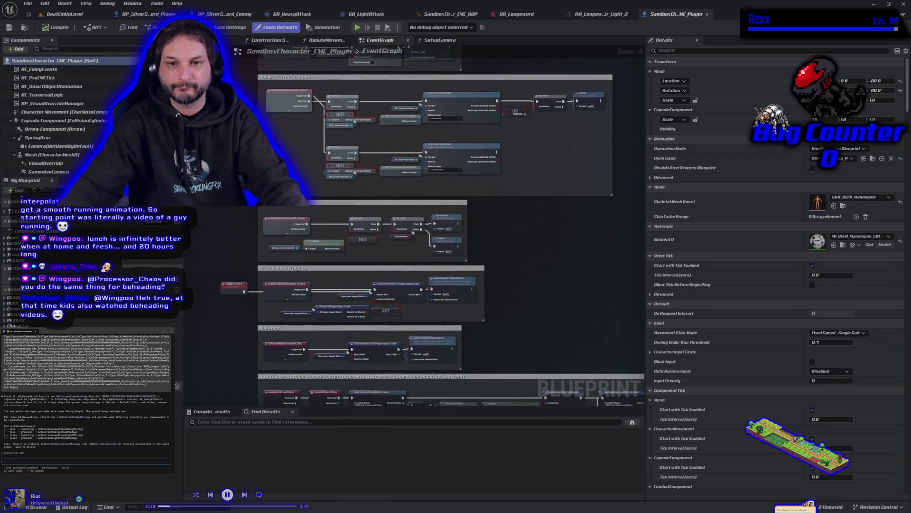
left_click_drag(247, 294, 249, 211)
scroll(337, 309, "up", 4)
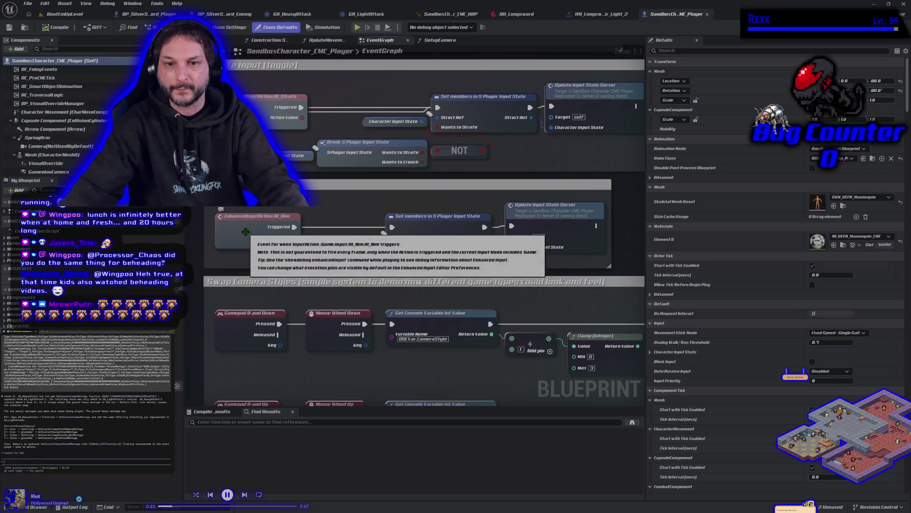
left_click(293, 227, "alt")
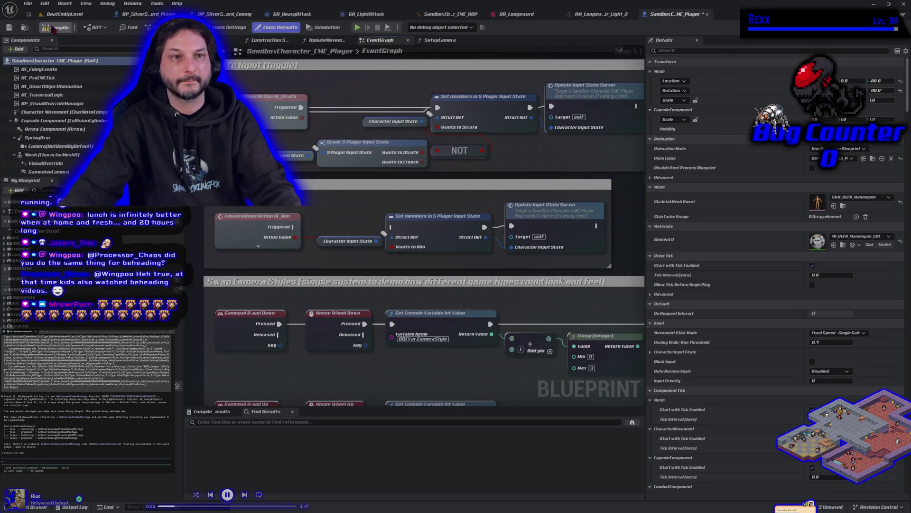
left_click(9, 29)
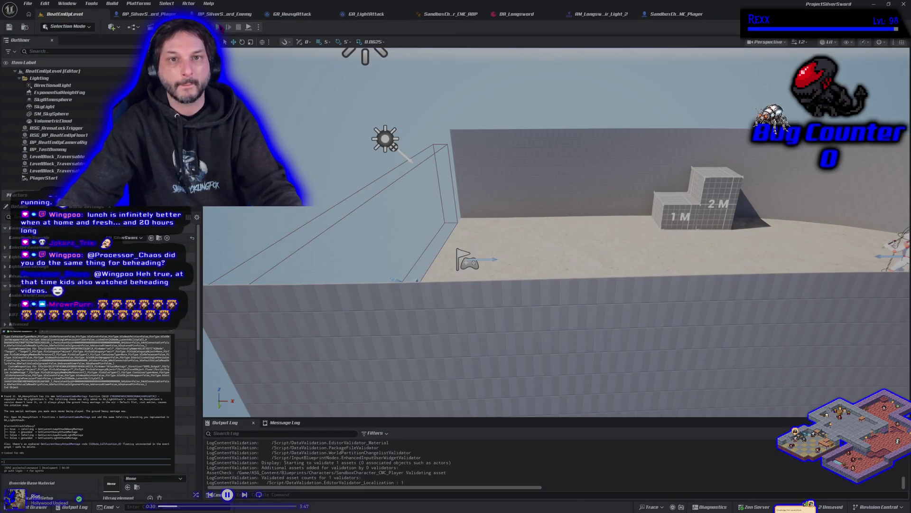
left_click(217, 27)
key("space")
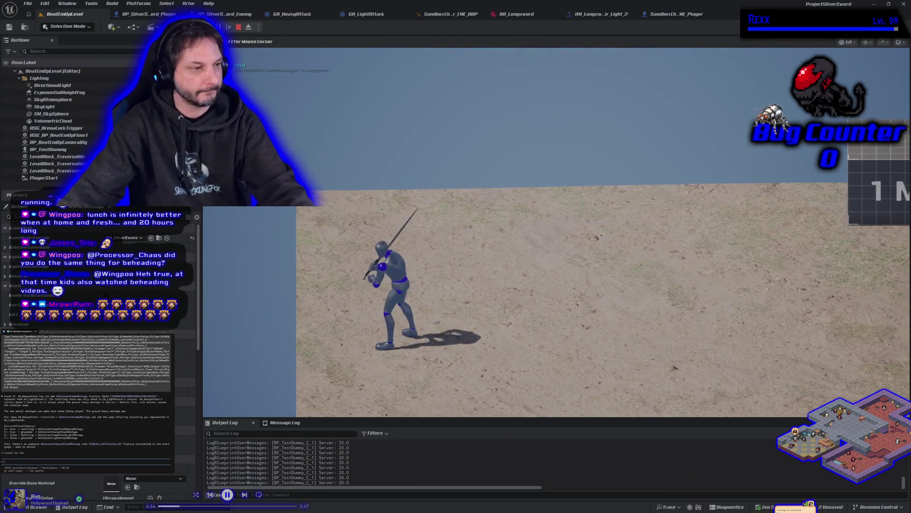
key("Escape")
type("4")
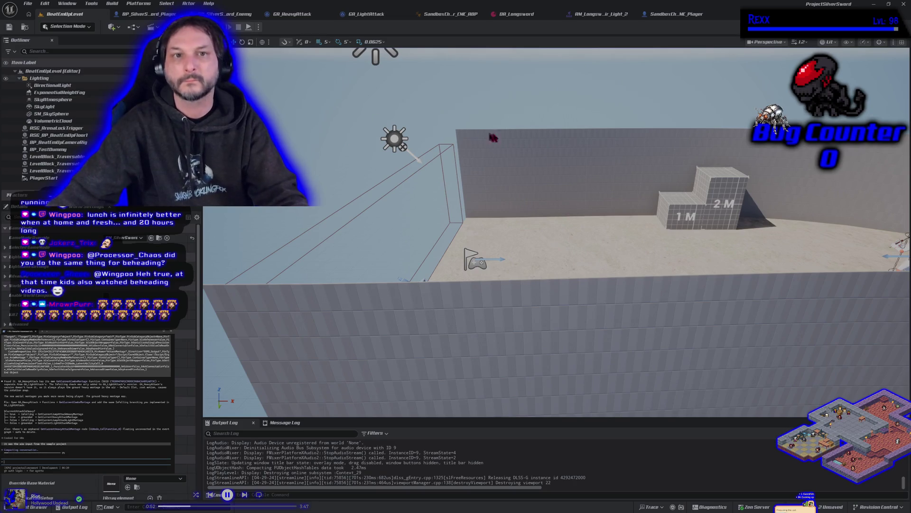
left_click(677, 20)
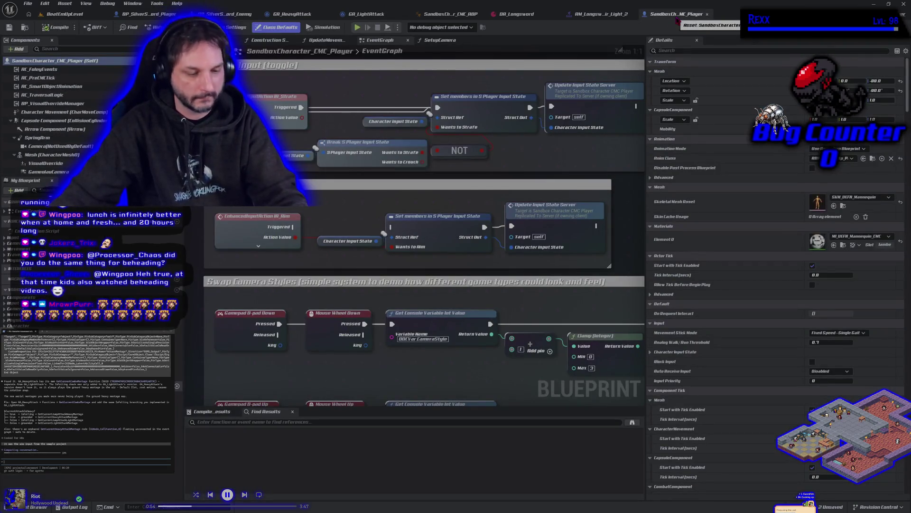
- Pan through the Crouch, Strafe, Walk, Jump/Traversal and Camera input groups
scroll(423, 242, "down", 5)
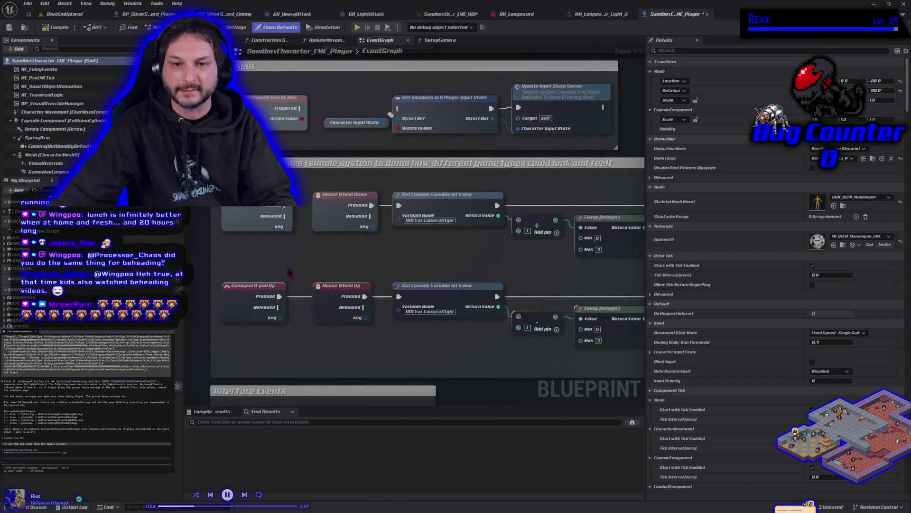
scroll(304, 266, "down", 2)
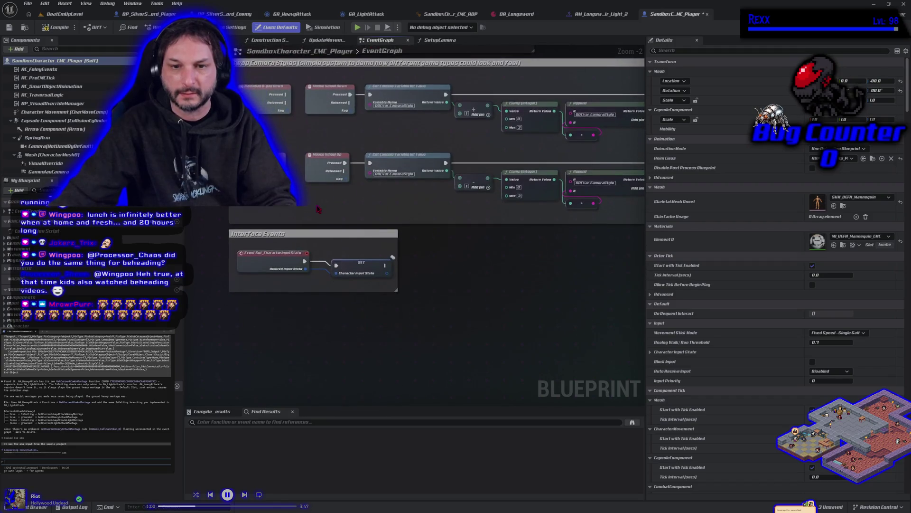
scroll(296, 298, "up", 2)
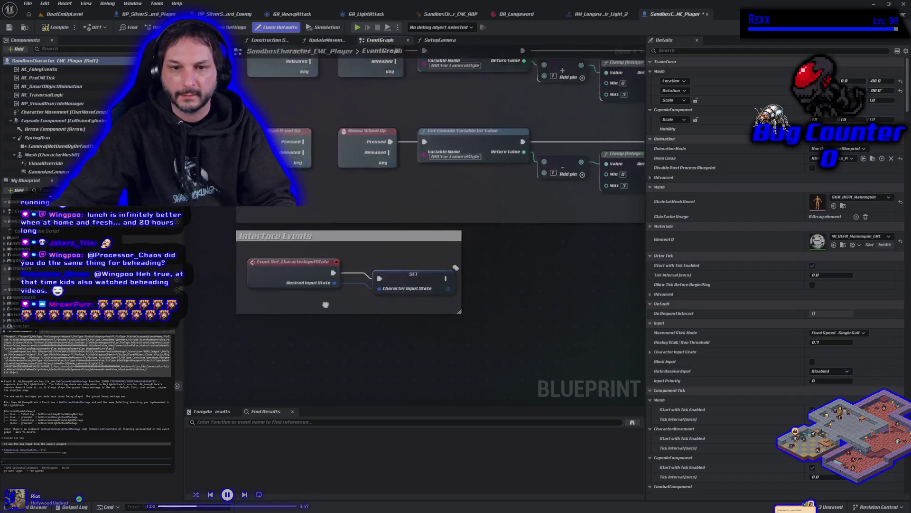
scroll(418, 215, "down", 2)
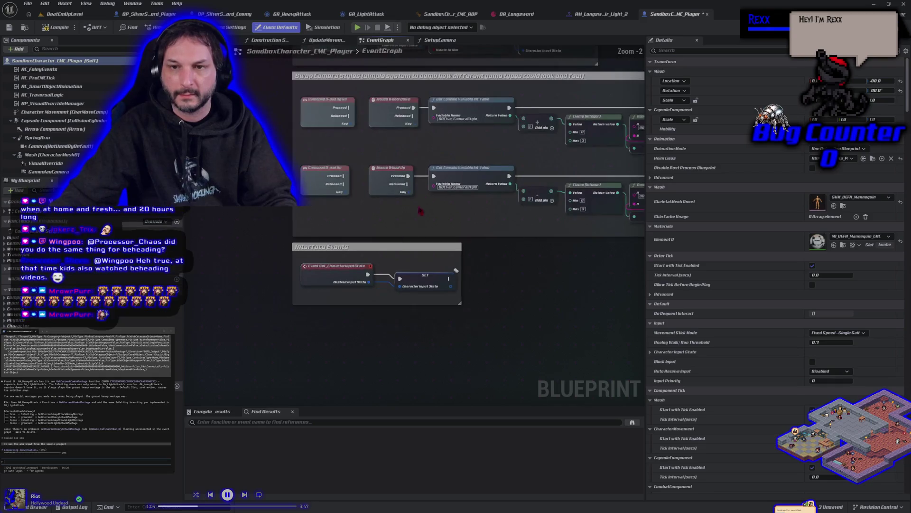
left_click_drag(448, 151, 331, 207)
left_click_drag(295, 154, 343, 311)
left_click_drag(318, 211, 312, 404)
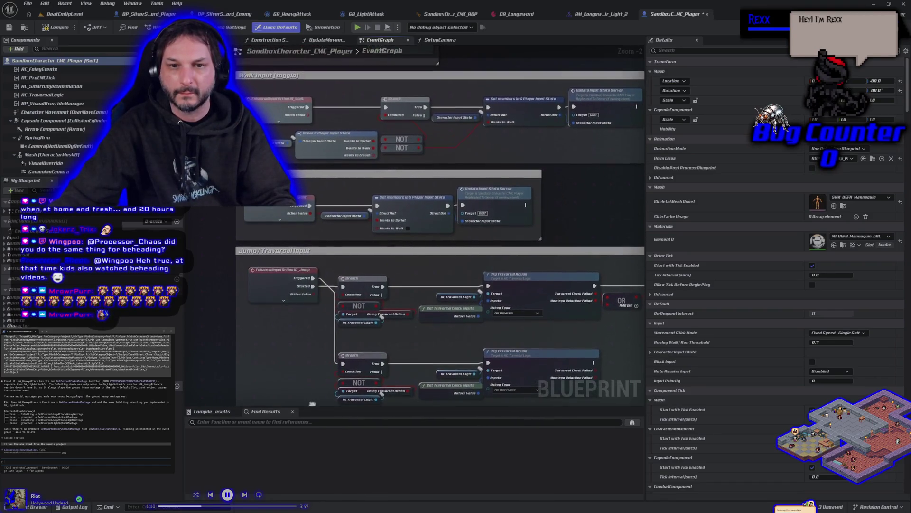
left_click_drag(313, 156, 313, 384)
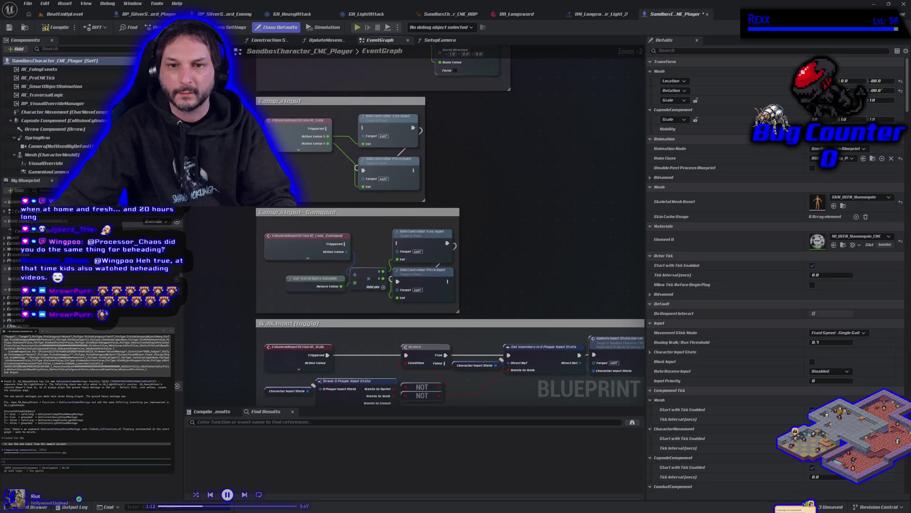
- Inspect the Add Movement Input, world-space movement, BeginPlay and Tick sections of the graph
left_click_drag(259, 270, 238, 379)
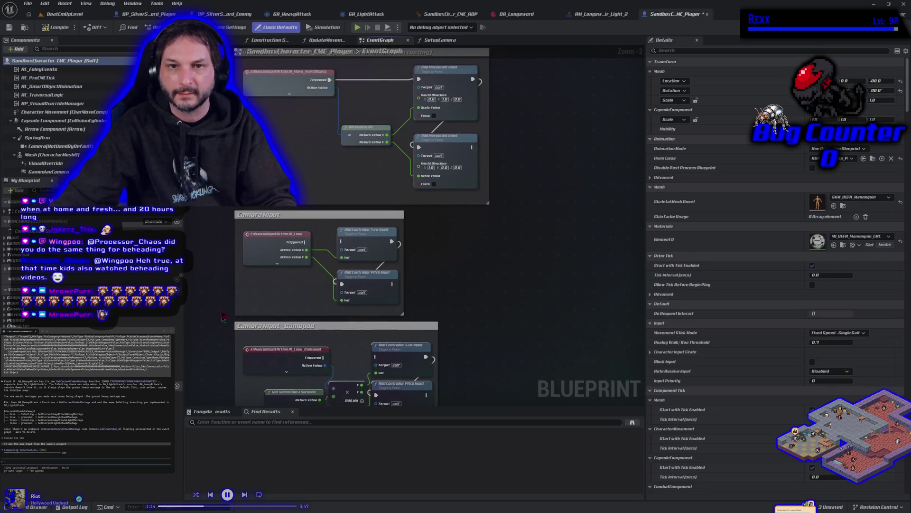
mouse_move(203, 185)
left_mouse_down()
mouse_move(235, 275)
mouse_move(236, 312)
left_mouse_up()
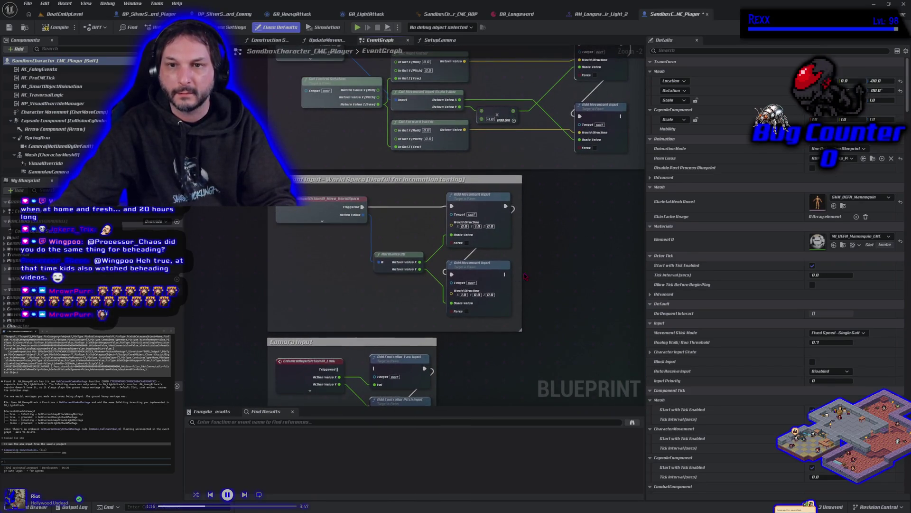
scroll(525, 277, "down", 1)
left_click_drag(254, 165, 359, 267)
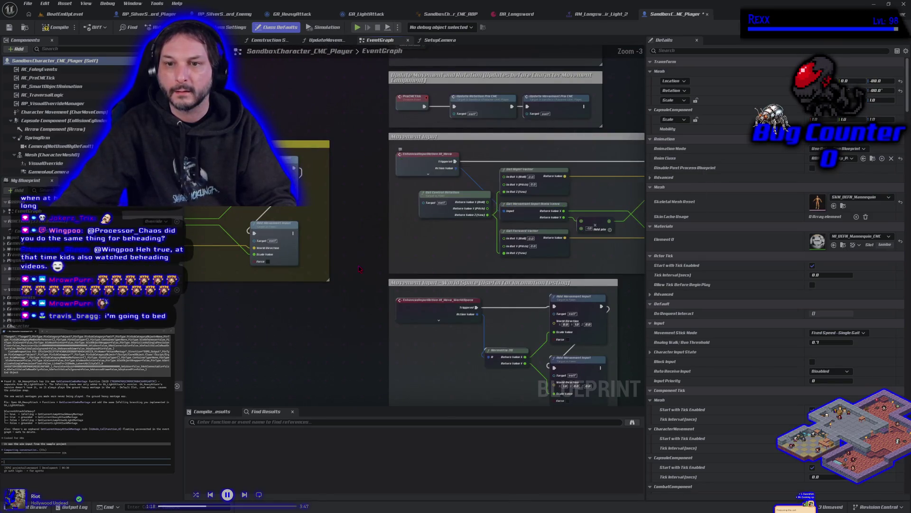
left_click_drag(380, 206, 311, 299)
mouse_move(303, 233)
left_mouse_down()
mouse_move(290, 294)
mouse_move(264, 336)
mouse_move(279, 221)
left_mouse_up()
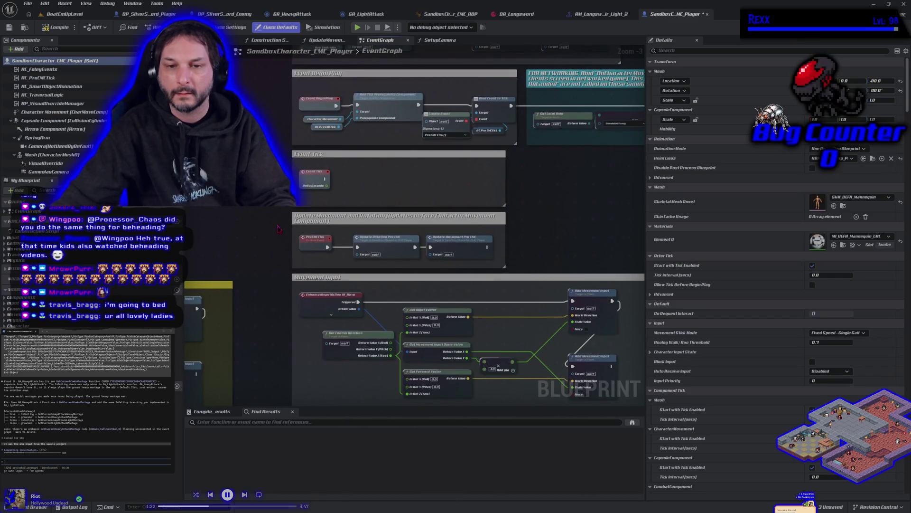
scroll(258, 370, "down", 1)
left_click_drag(257, 370, 246, 234)
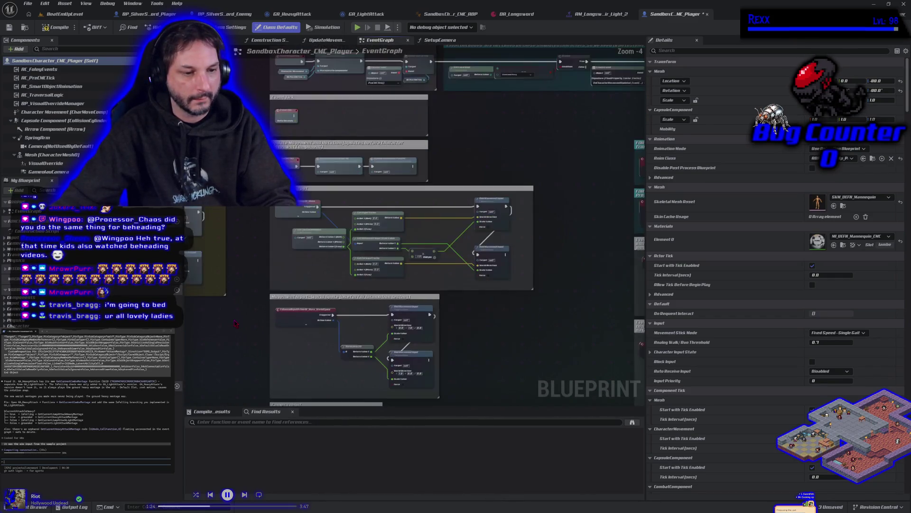
mouse_move(237, 402)
left_mouse_down()
mouse_move(269, 237)
mouse_move(276, 114)
left_mouse_up()
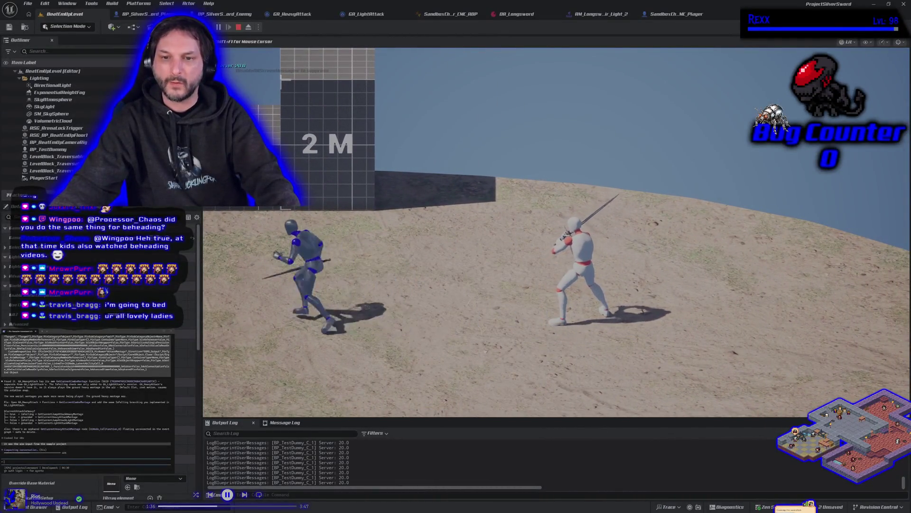
- Jump toward the wall and slash the training dummy until it dies
key("space")
key("d")
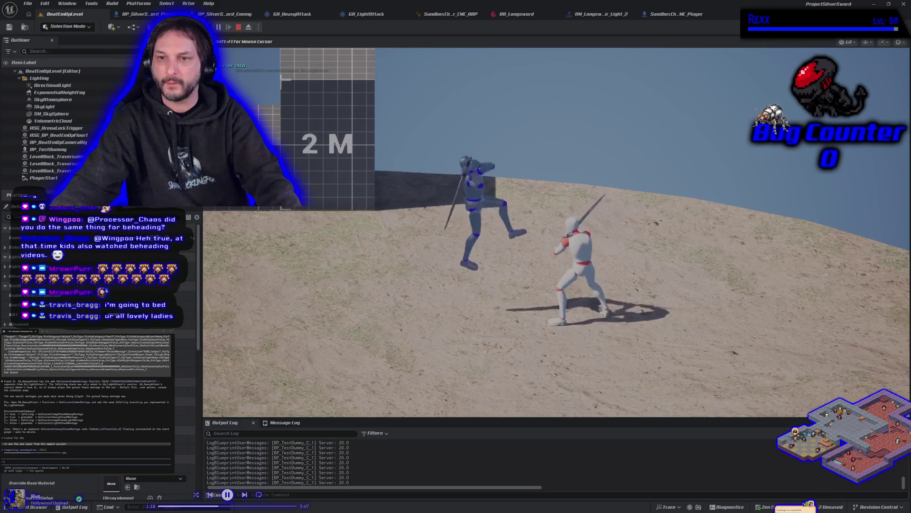
key("space")
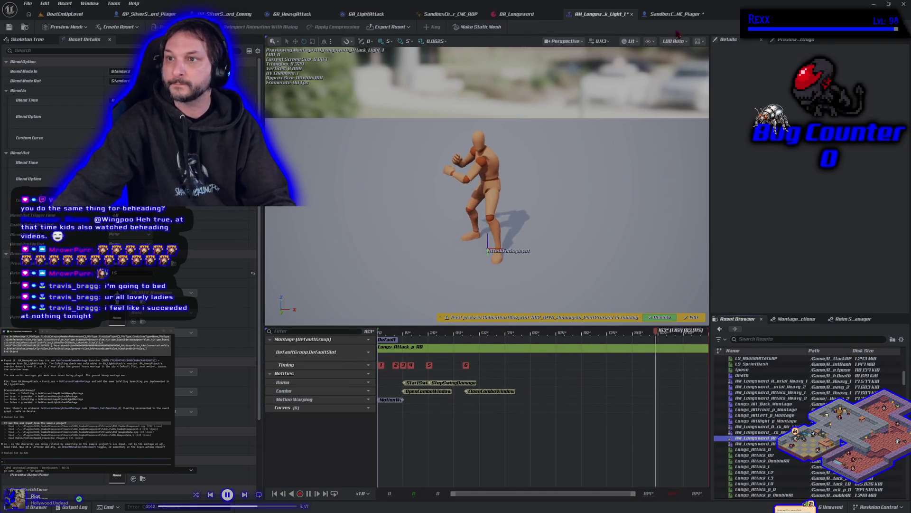
- Open the Air_Light_1 and Light attack montages, then save all modified assets
left_click(673, 15)
left_click(600, 14)
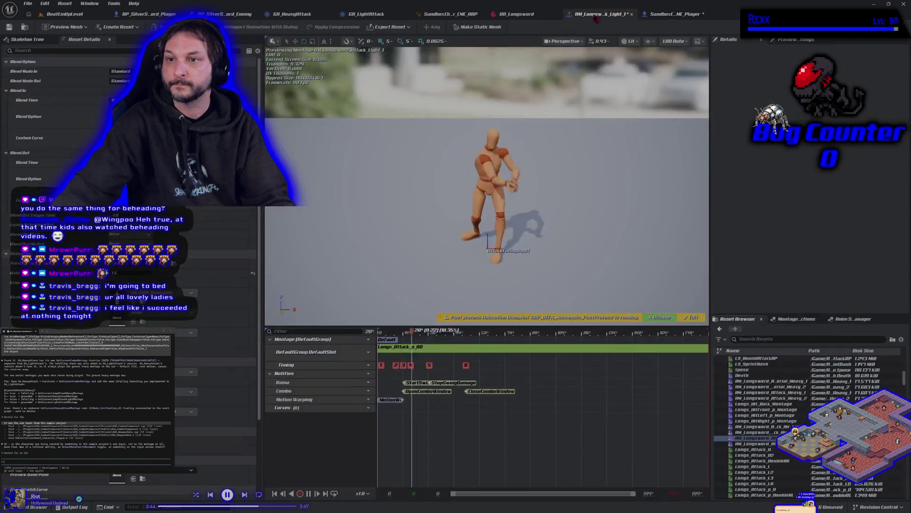
double_click(764, 426)
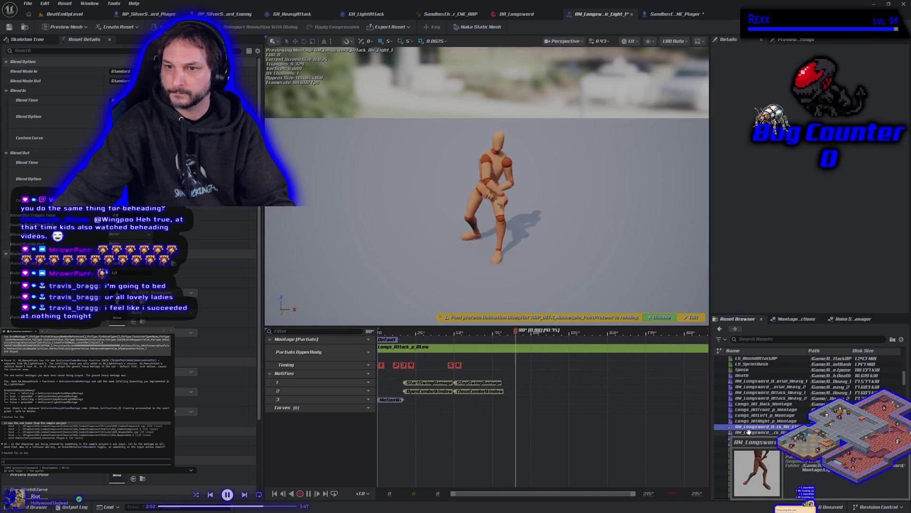
left_click(748, 432)
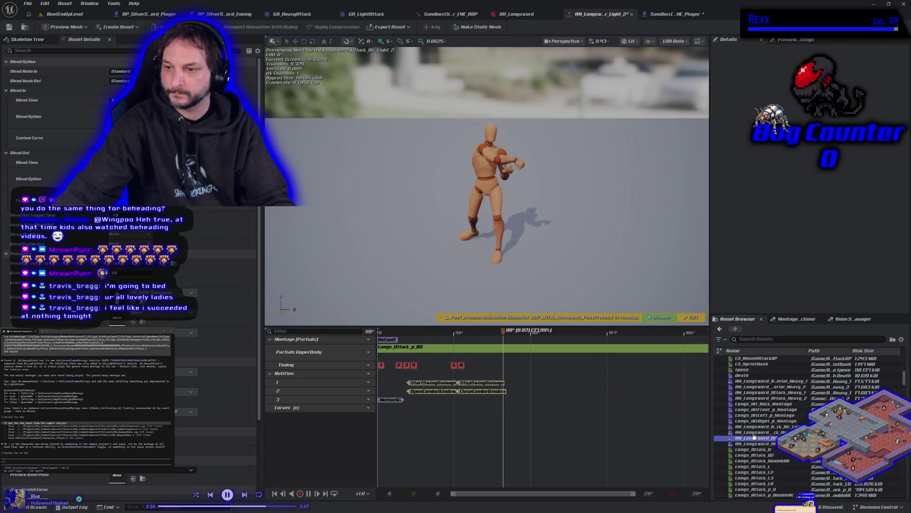
left_click(755, 443)
double_click(754, 443)
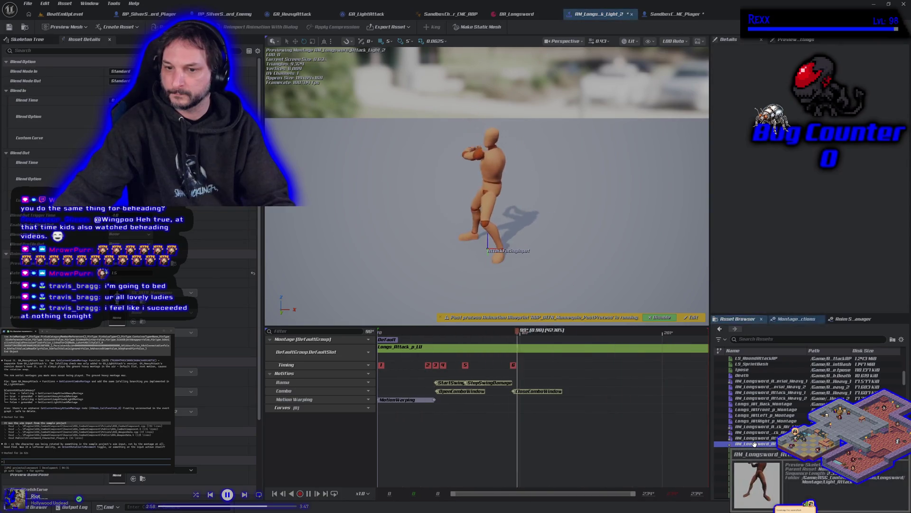
key("ctrl+shift+s")
- Scrub Air_Light_1's preview to frames 0 and 50, then Air_Light_2's to frames 37 and 21
left_click(758, 426)
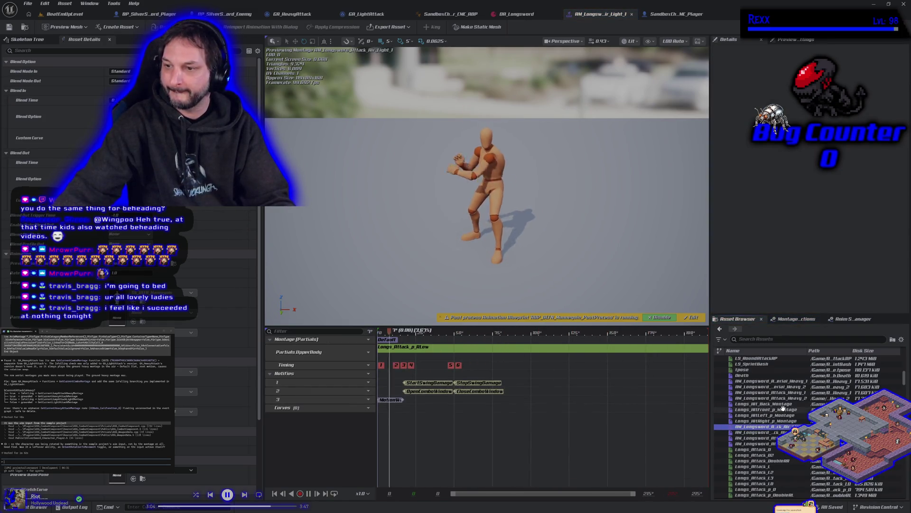
key("space")
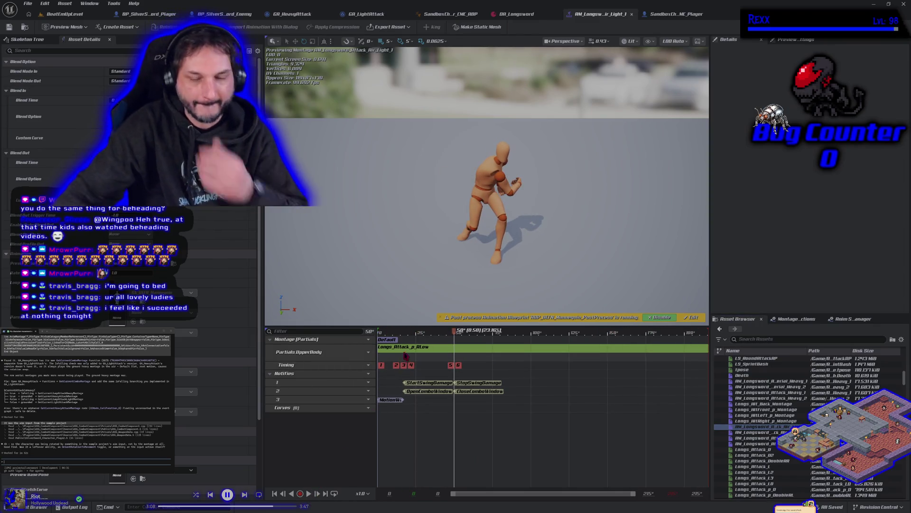
left_click(379, 338)
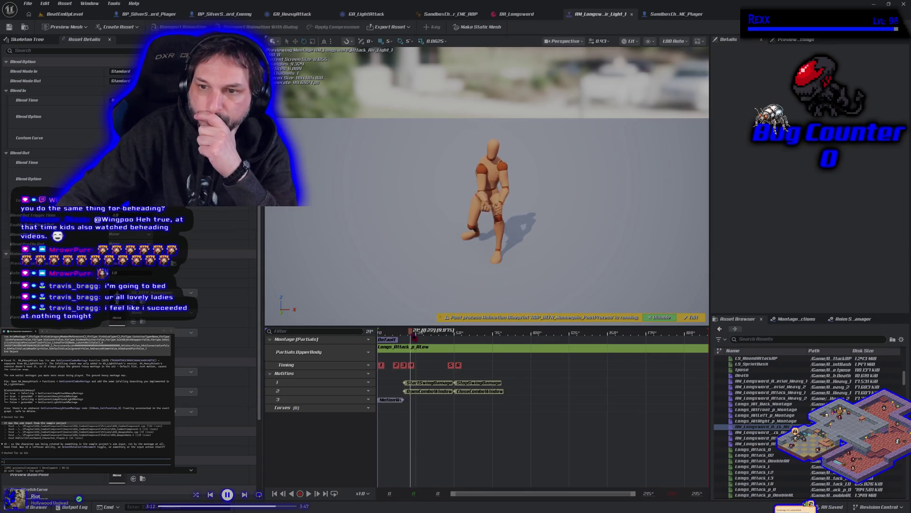
left_click_drag(440, 346, 458, 349)
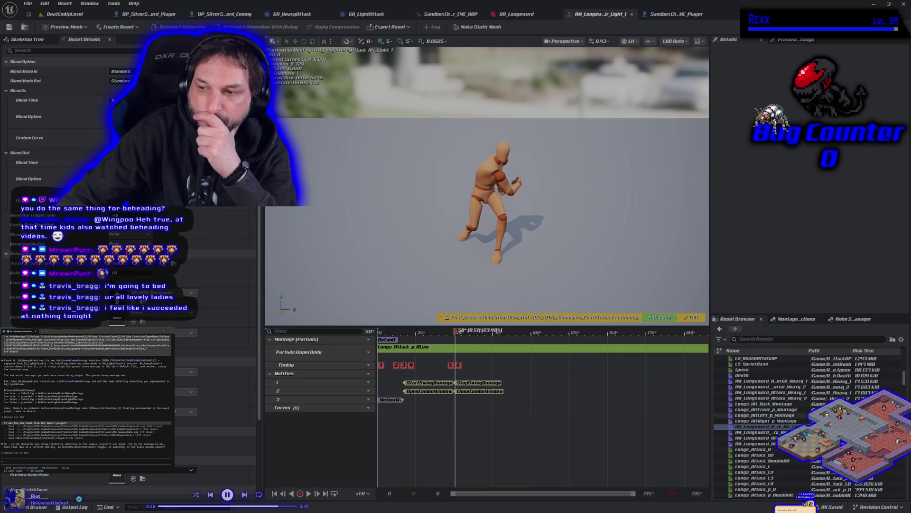
key("Down")
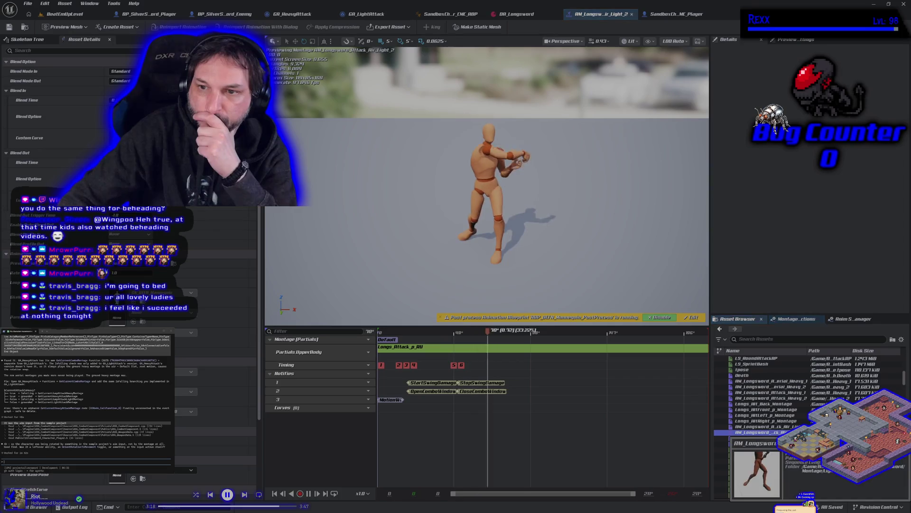
left_click(433, 334)
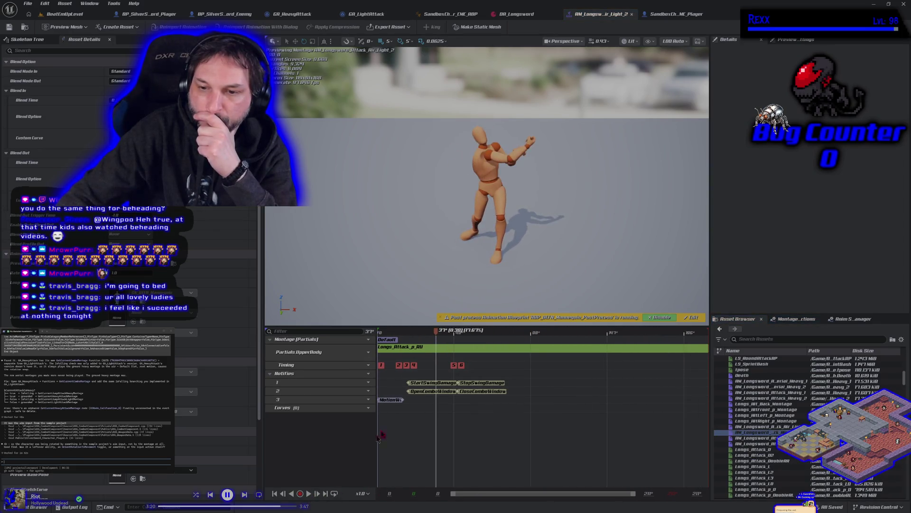
mouse_move(433, 334)
left_mouse_down()
mouse_move(382, 334)
mouse_move(416, 333)
left_mouse_up()
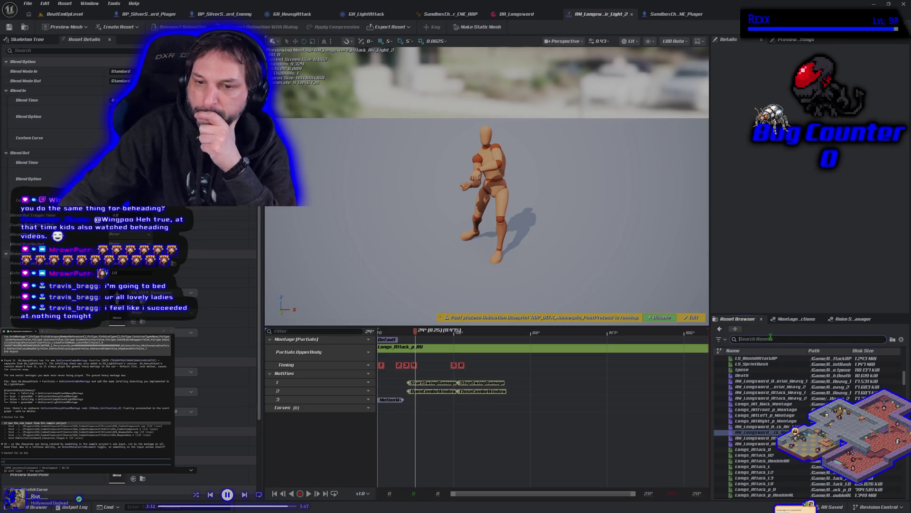
- Filter the Asset Browser by 'attack' and preview Longs_Attack_p_L and Longs_Attack_p_LU
type("atta")
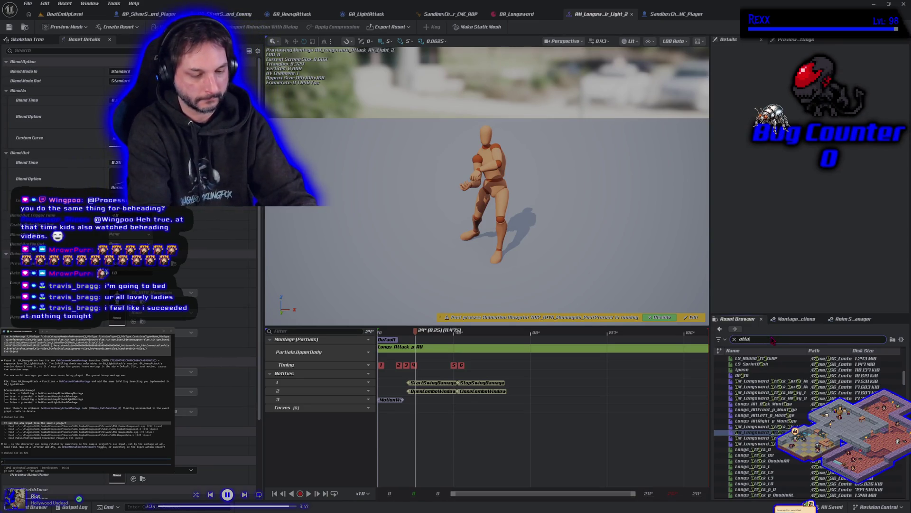
type("ck_p")
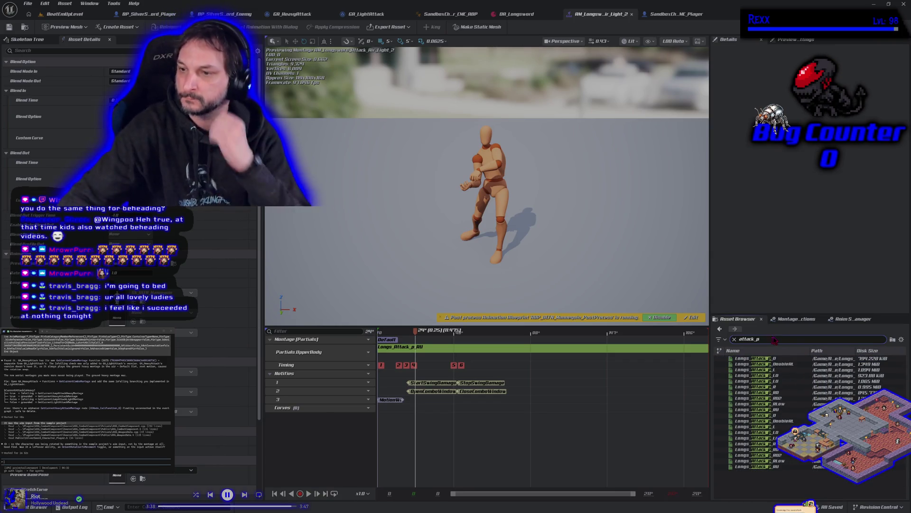
left_click(788, 380)
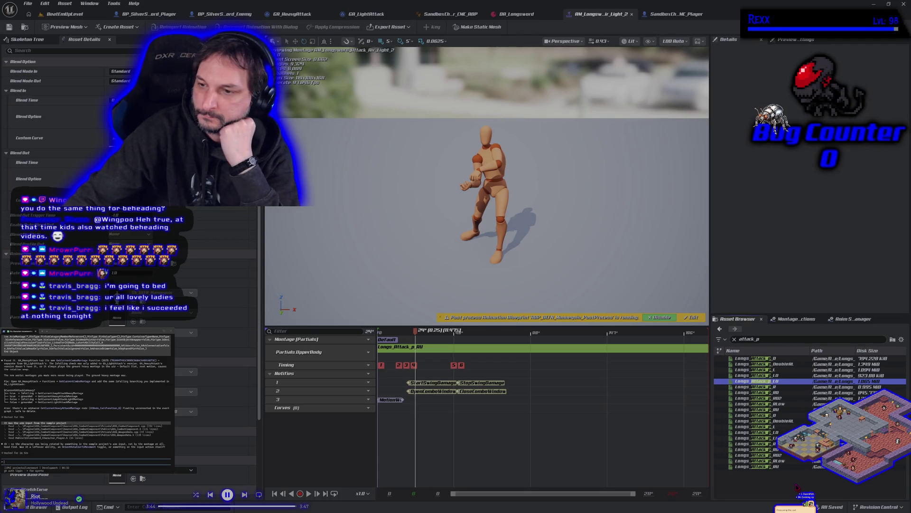
double_click(770, 369)
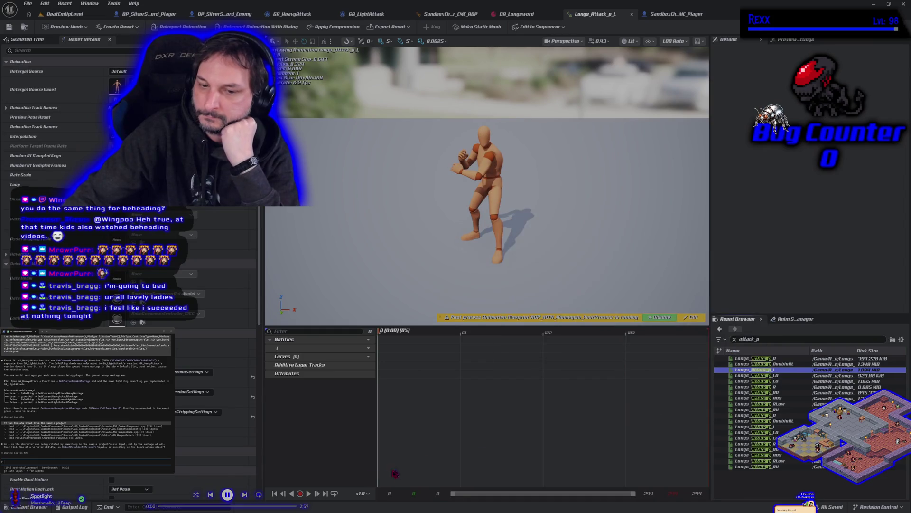
left_click(307, 493)
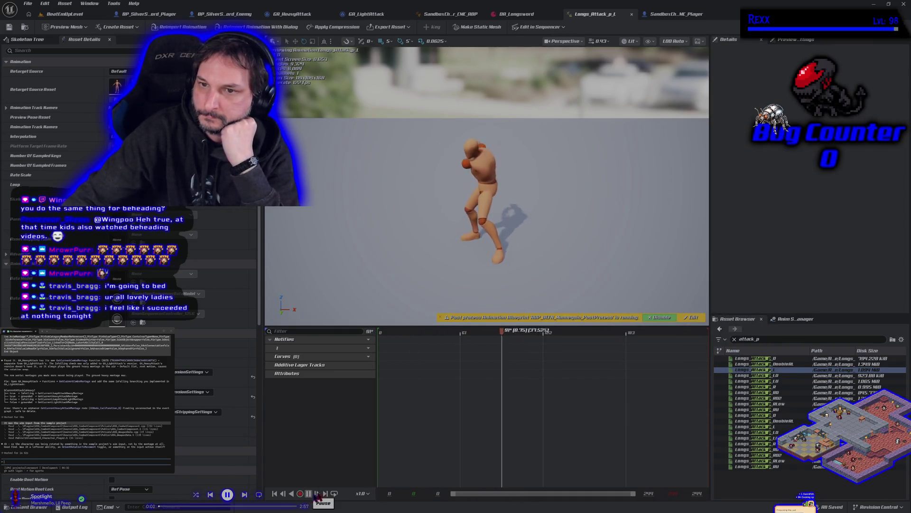
double_click(787, 381)
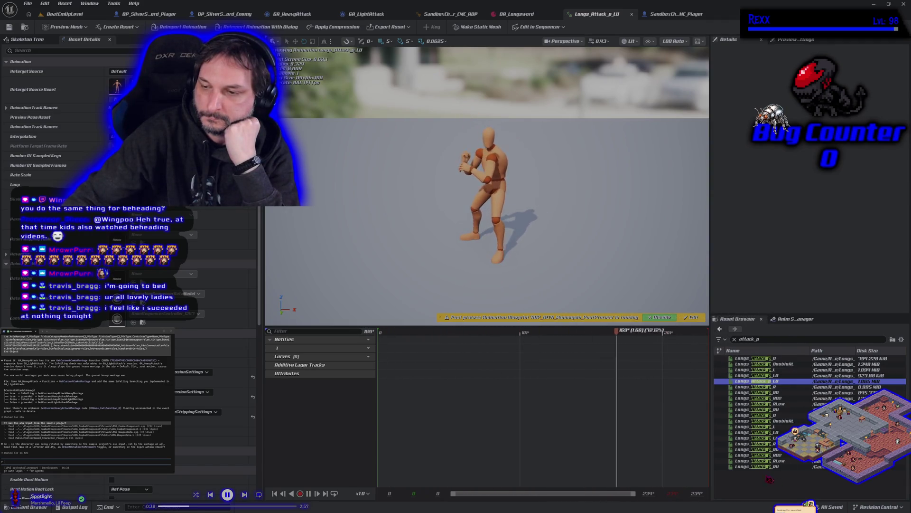
- Open both aerial light attack montages from the Light_Attack/Aerial folder
key("ctrl+space")
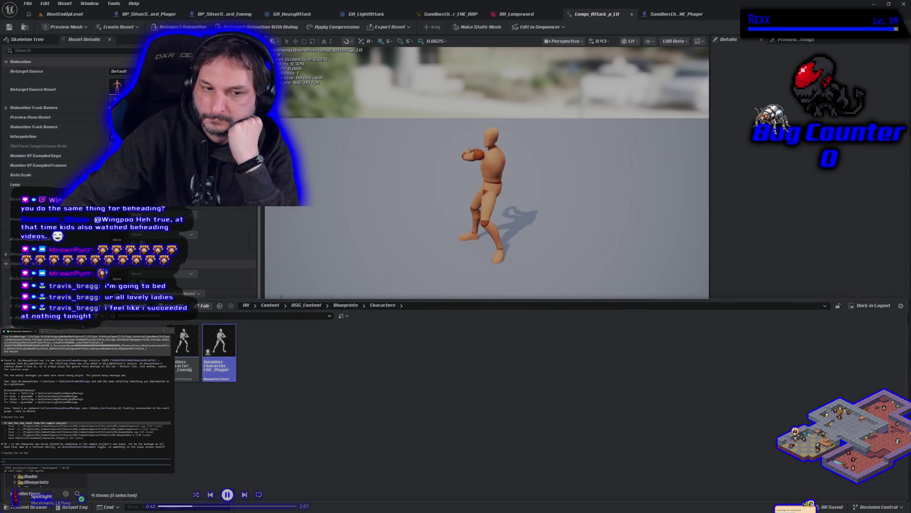
key("ctrl+b")
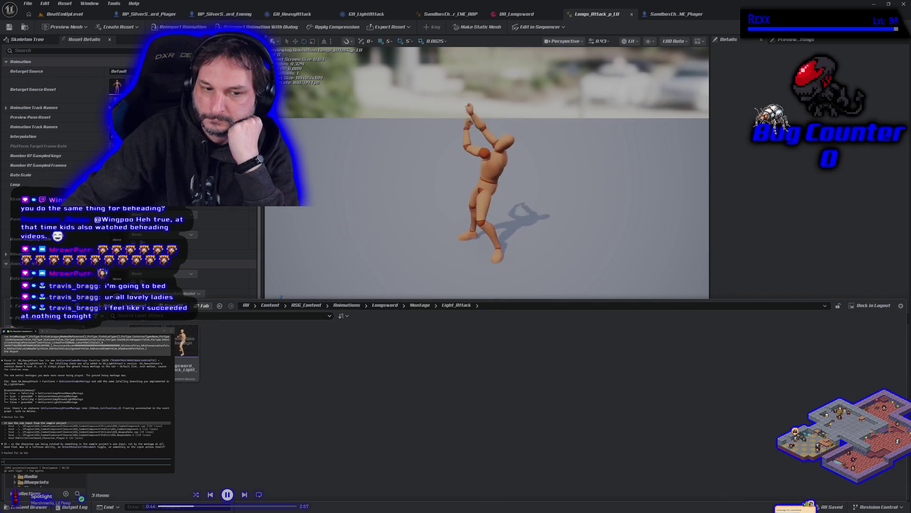
double_click(109, 346)
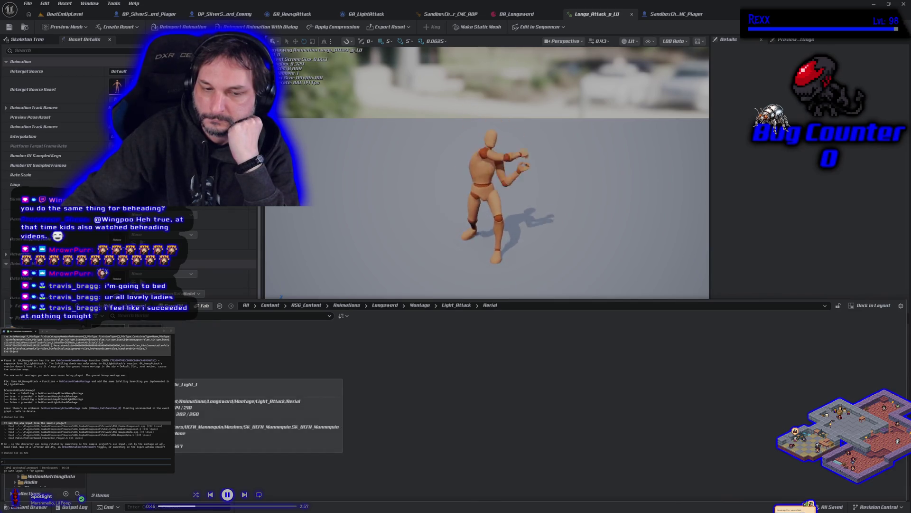
double_click(109, 346)
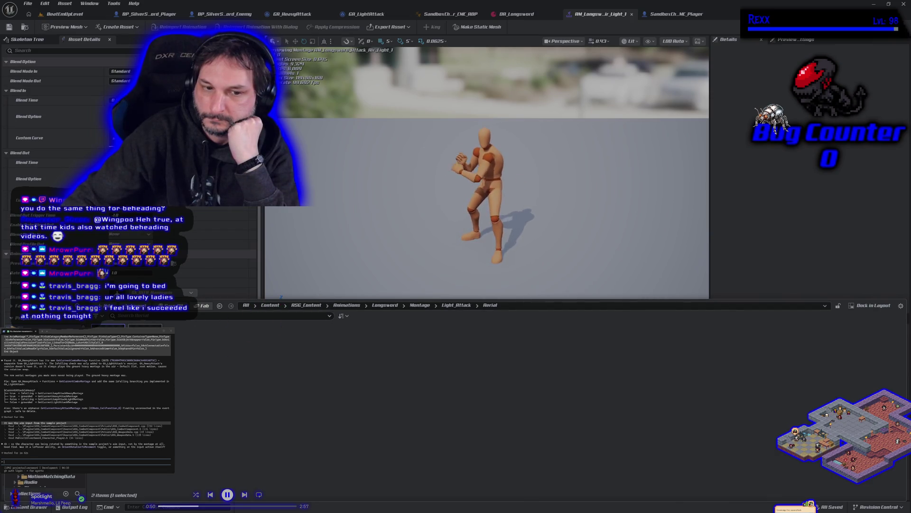
double_click(145, 347)
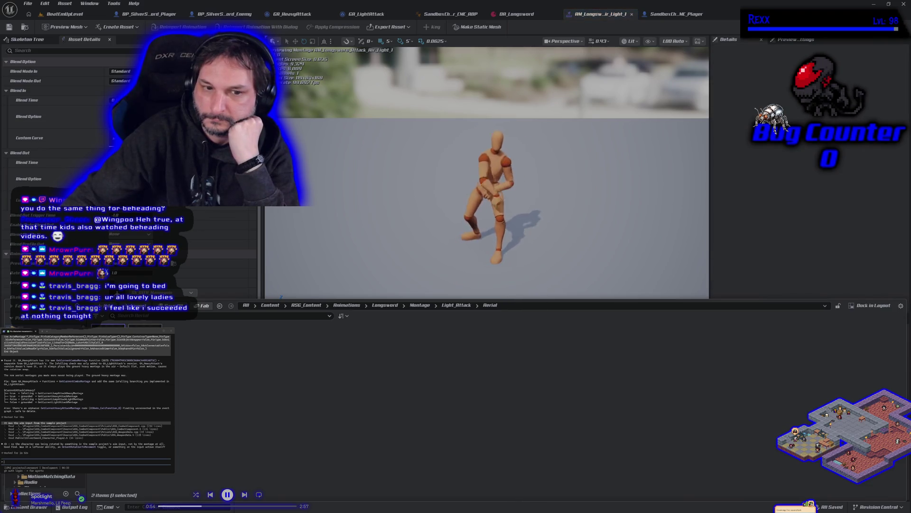
key("ctrl+space")
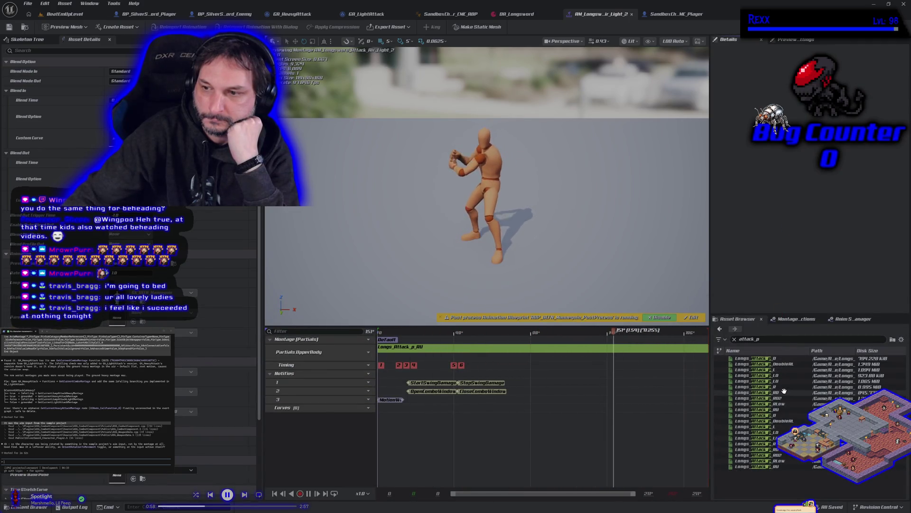
- Swap the Longs_Attack_p_RU clip for Longs_Attack_p_LU in the montage slot and save
mouse_move(785, 382)
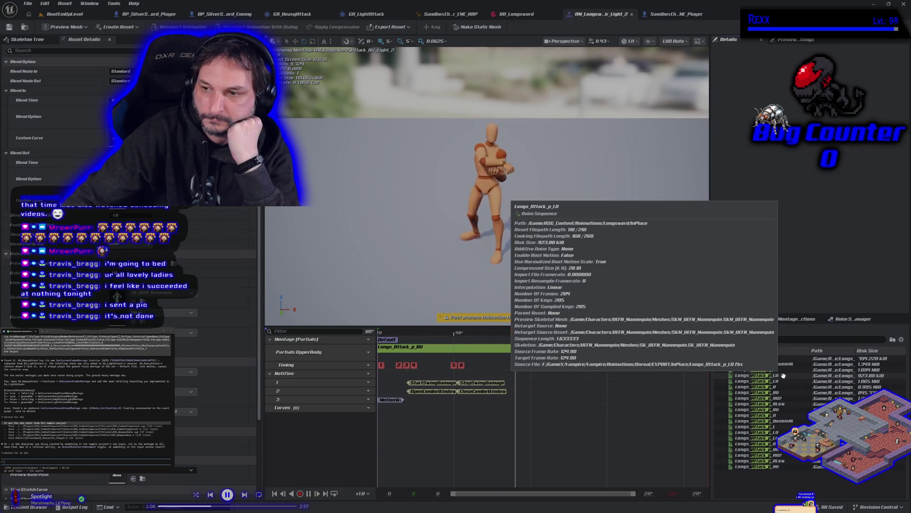
left_click(783, 379)
left_click_drag(783, 379, 543, 356)
left_click(512, 349)
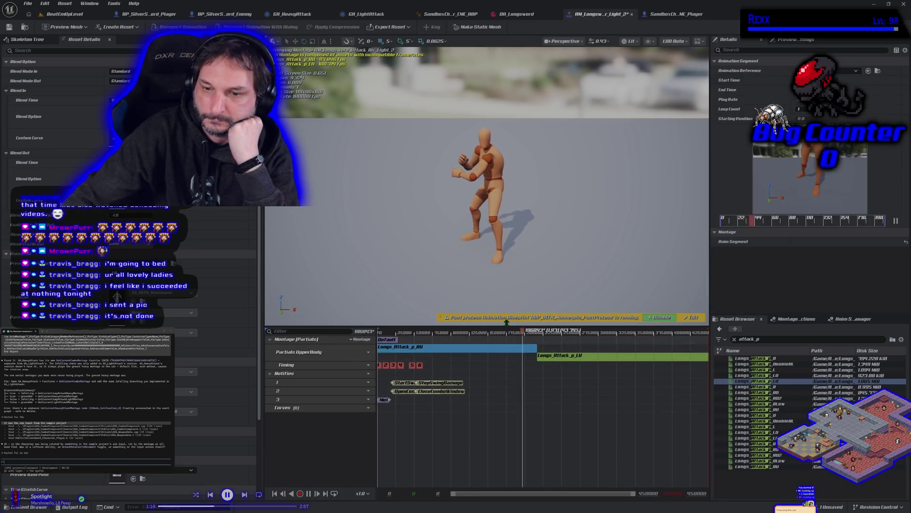
key("Delete")
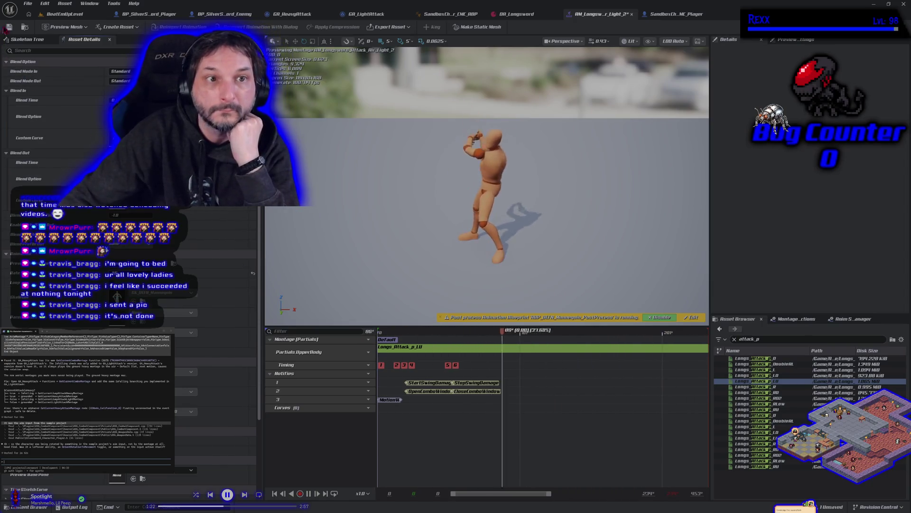
key("ctrl+s")
- Set the first aerial light montage's Rate Scale to 1.5 and save it
left_click(734, 339)
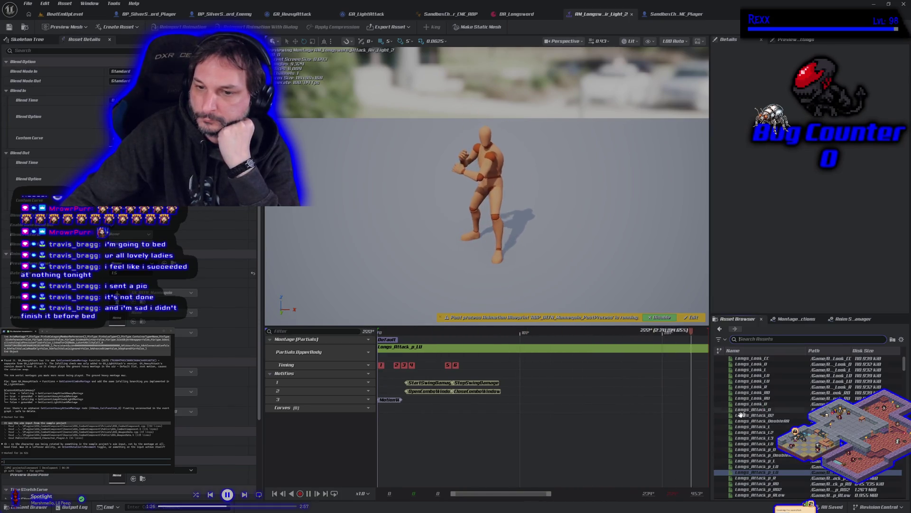
left_click(45, 508)
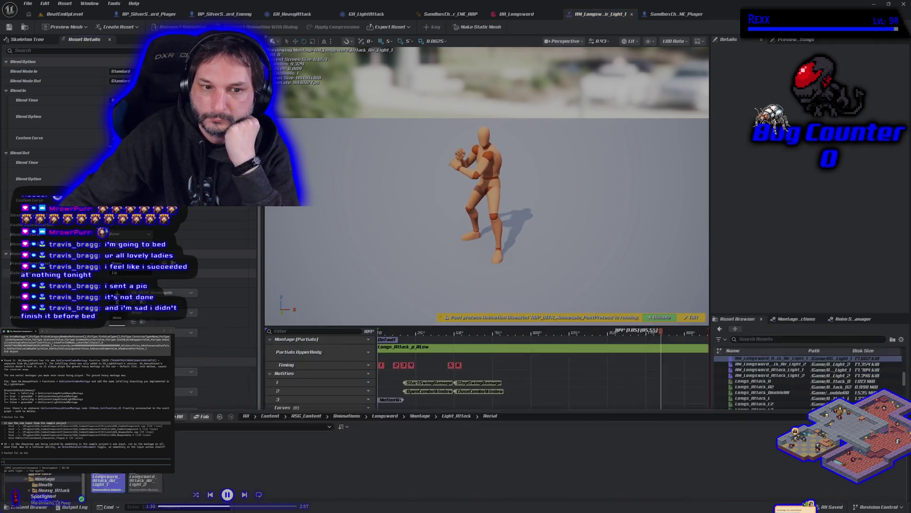
left_click(129, 280)
type("1.5")
key("Return")
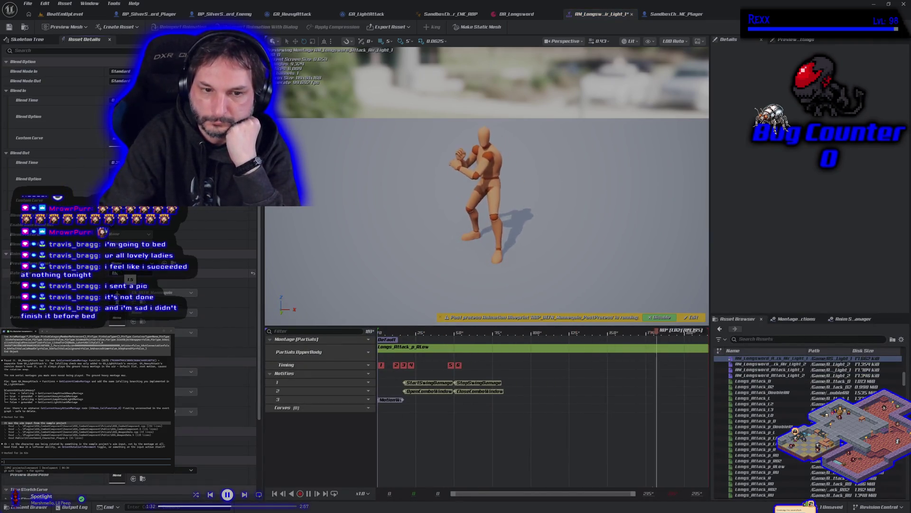
left_click(10, 27)
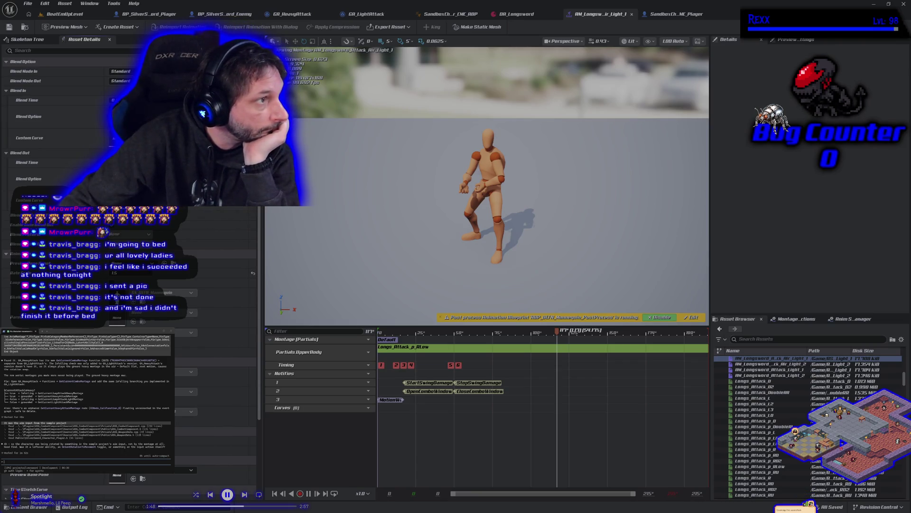
mouse_move(0, 100)
left_mouse_down()
mouse_move(206, 98)
mouse_move(518, 72)
mouse_move(499, 59)
left_mouse_up()
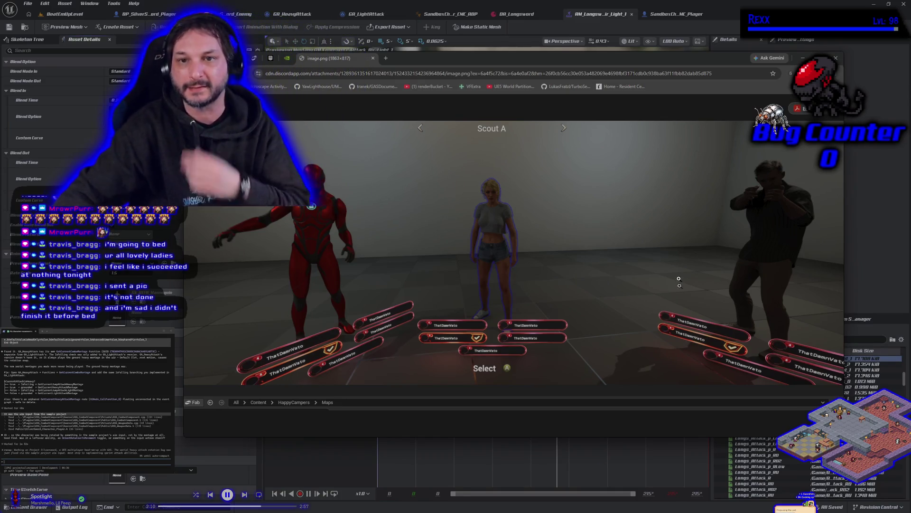
- Nudge the character-select screenshot window into place, then minimize Chrome
left_click_drag(506, 58, 489, 72)
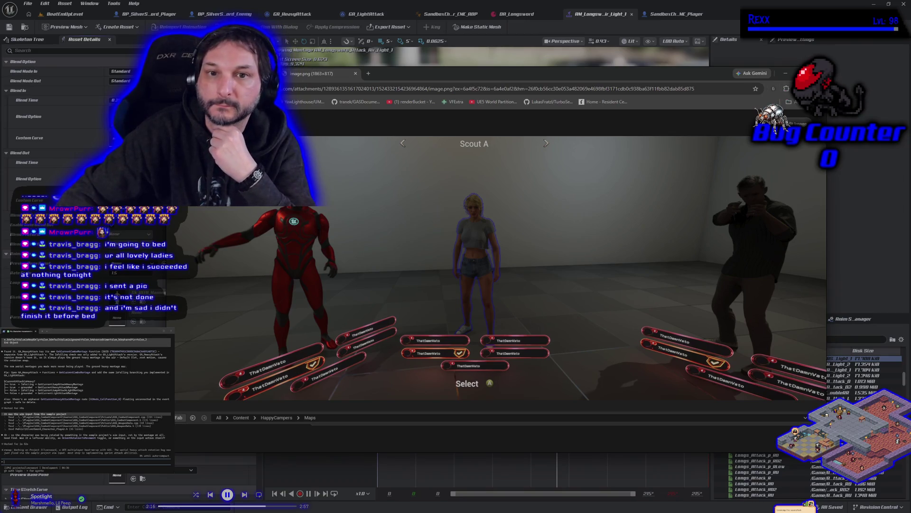
left_click(785, 73)
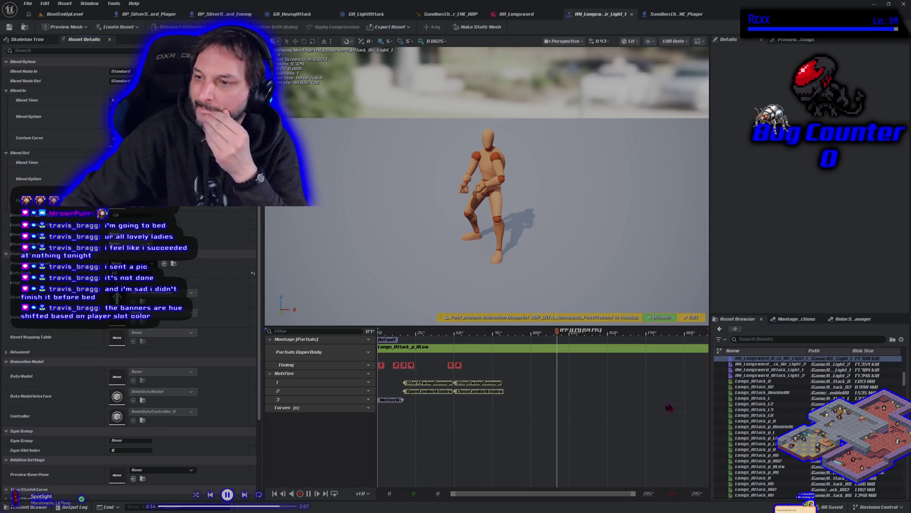
- Preview the second aerial light montage and AM_Longsword_Attack_Light_1 and Light_2
double_click(765, 364)
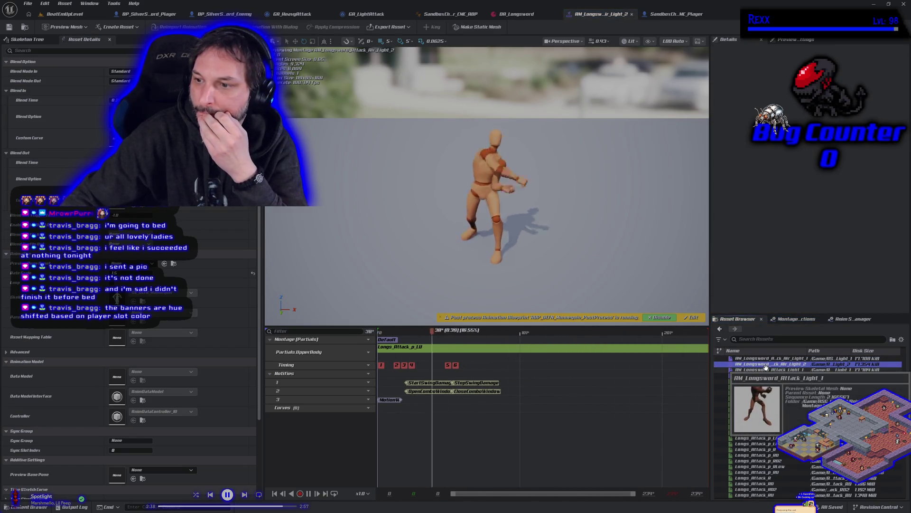
double_click(767, 369)
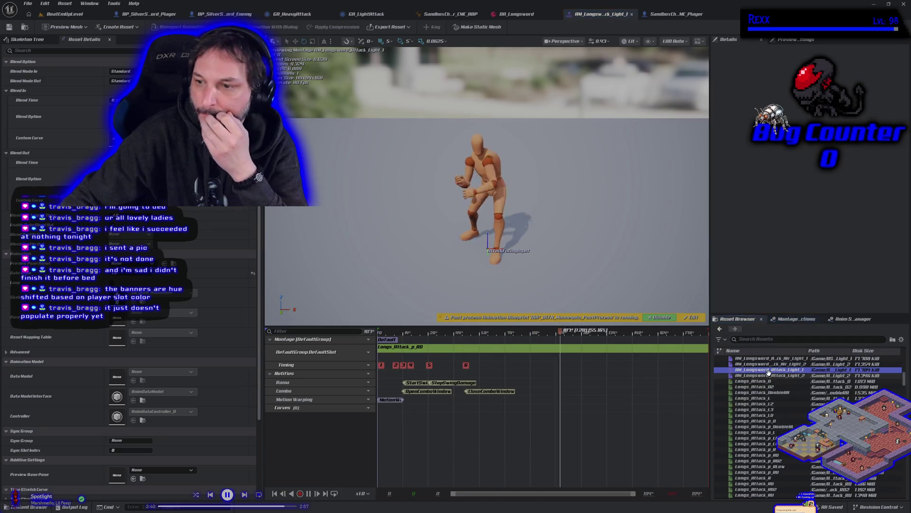
double_click(770, 375)
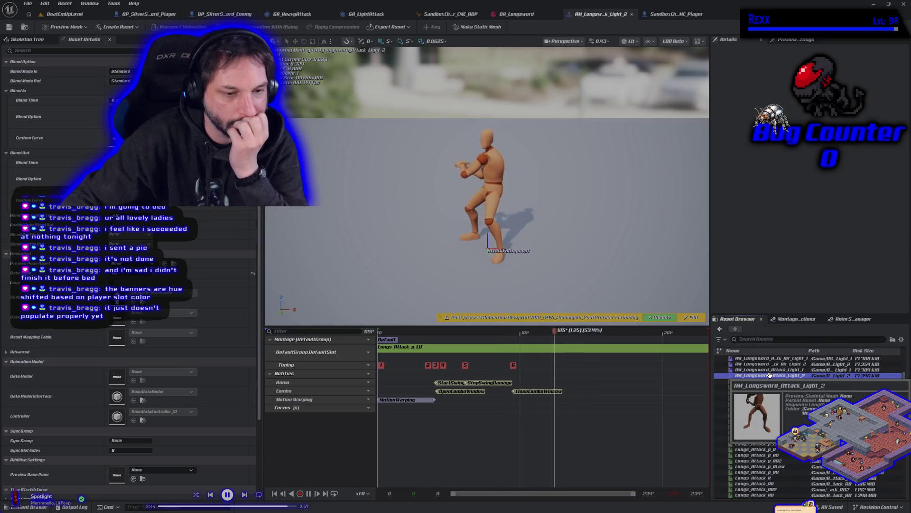
scroll(764, 393, "up", 5)
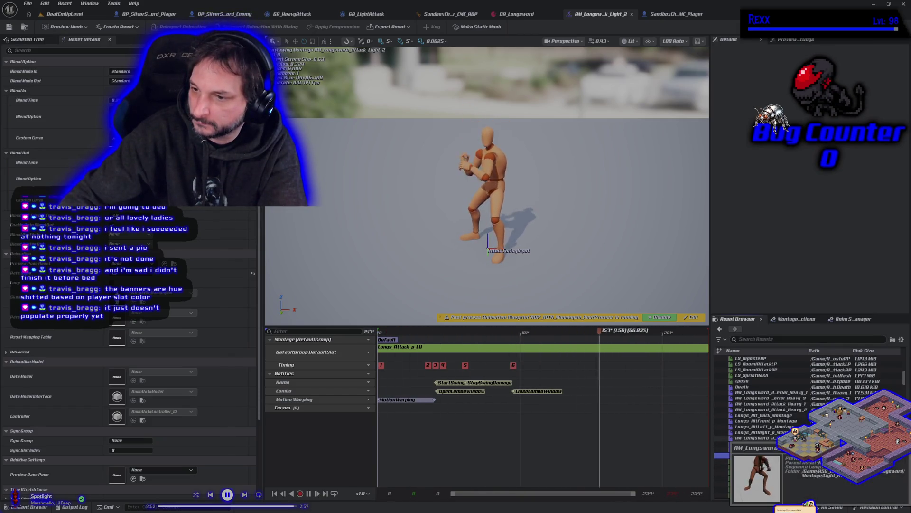
- Preview the Aerial_Heavy_1, Aerial_Heavy_2 and Heavy_2 montages, then go back to BeatEmUpLevel
double_click(784, 393)
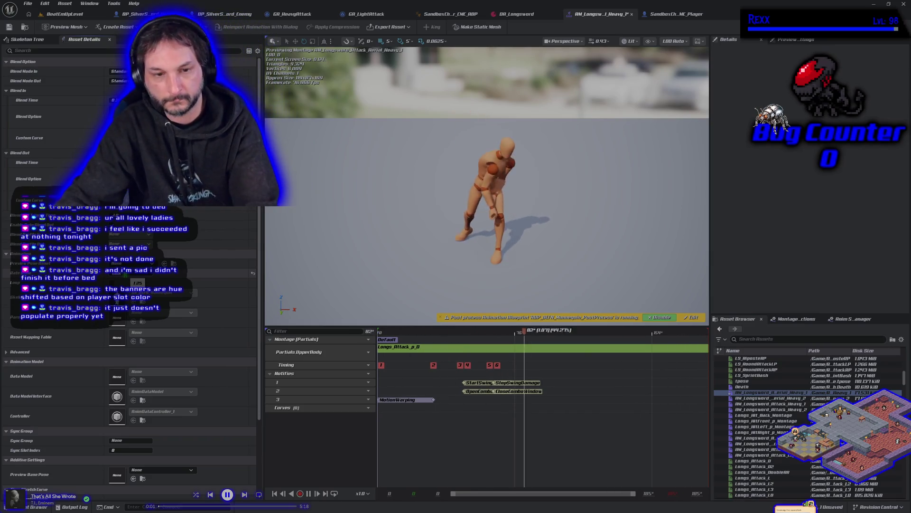
double_click(731, 399)
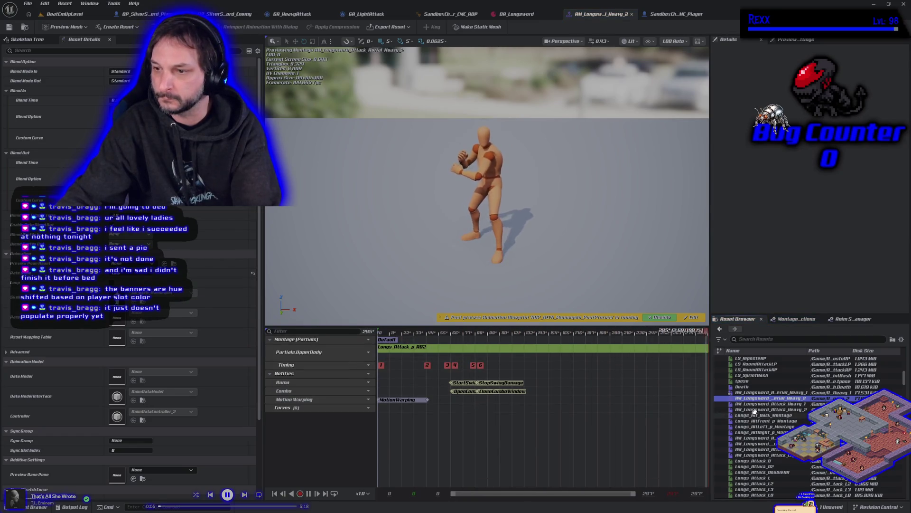
left_click(759, 403)
double_click(760, 409)
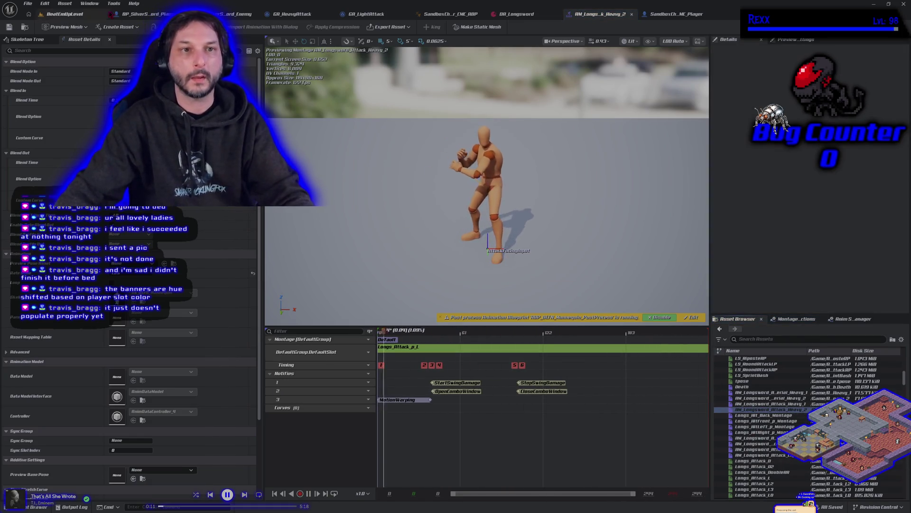
left_click(64, 13)
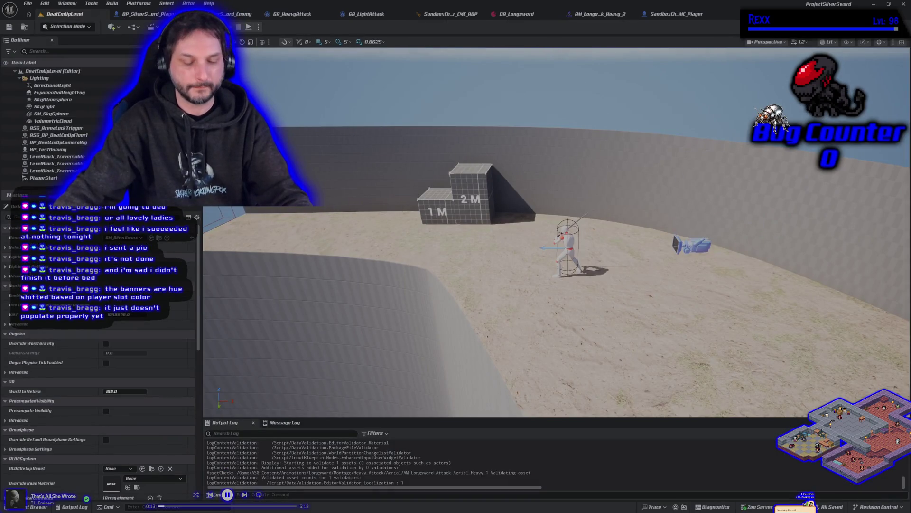
- Start Play In Editor and test sword swings with jumps while running left and right
key("alt+p")
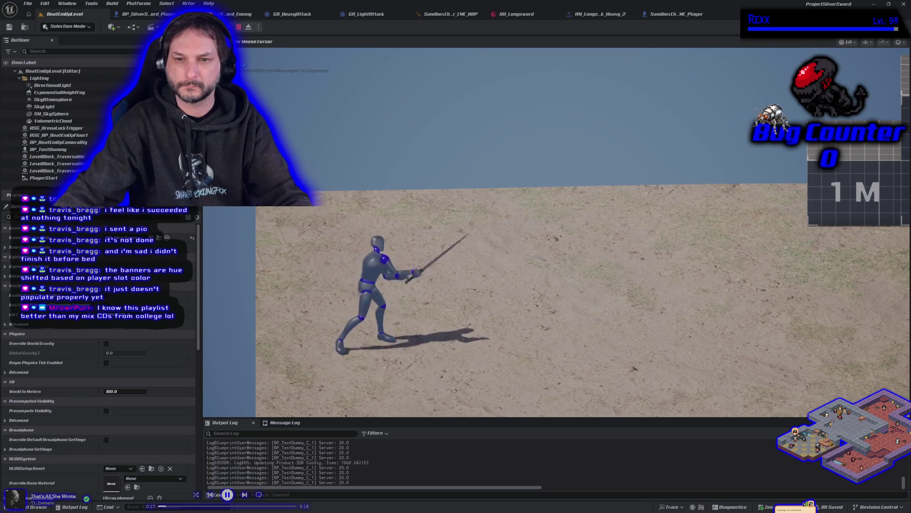
key("space")
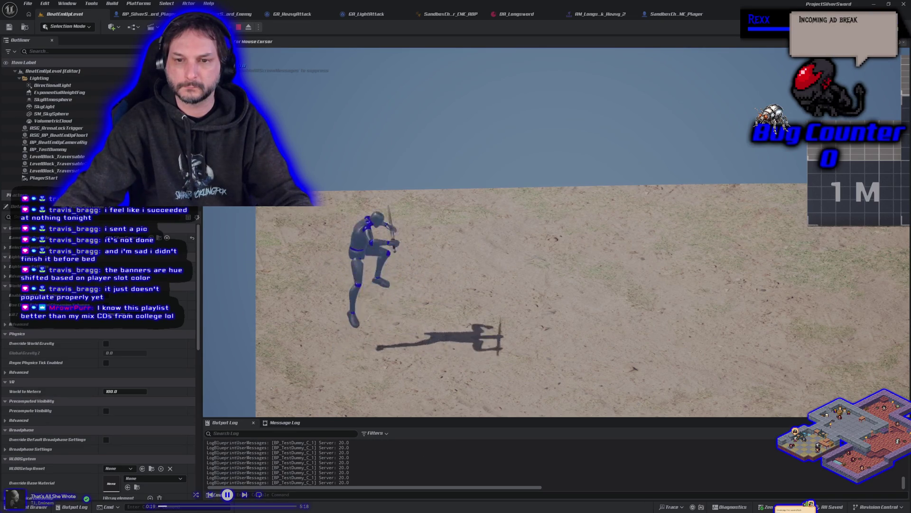
key("d")
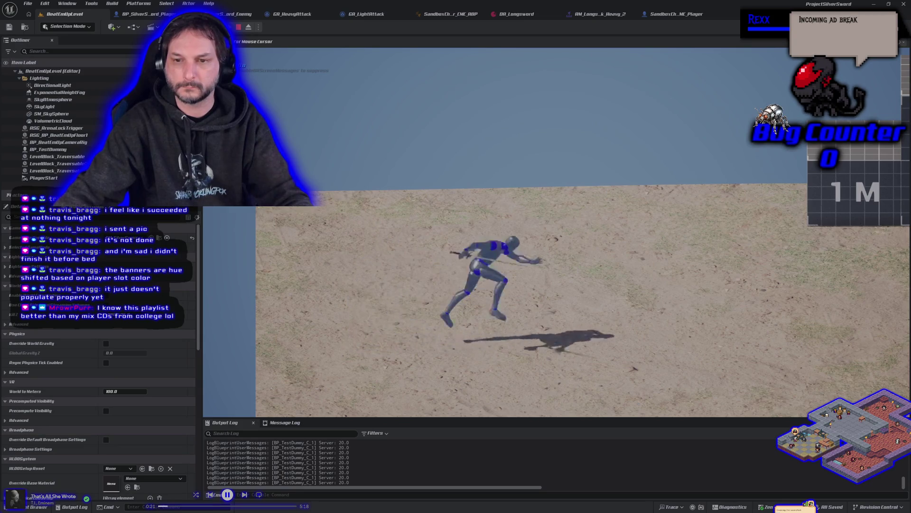
key("space")
key("a")
key("space")
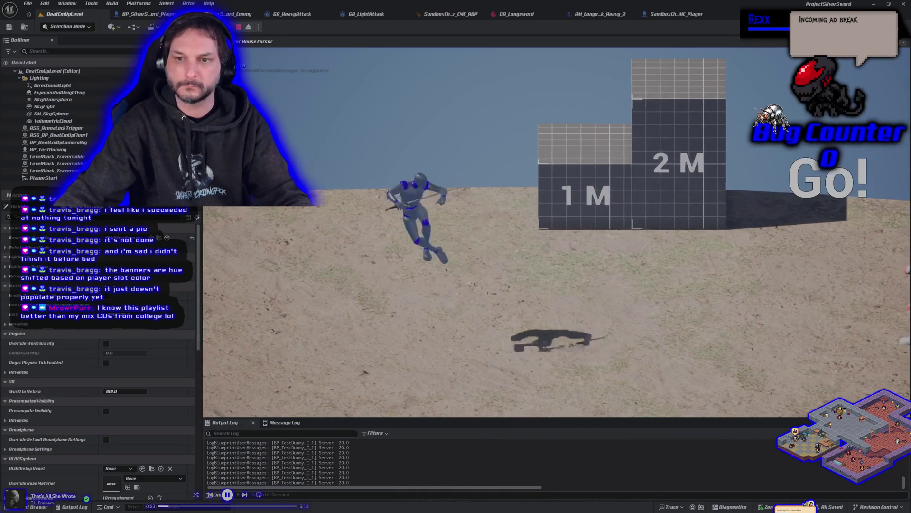
key("space")
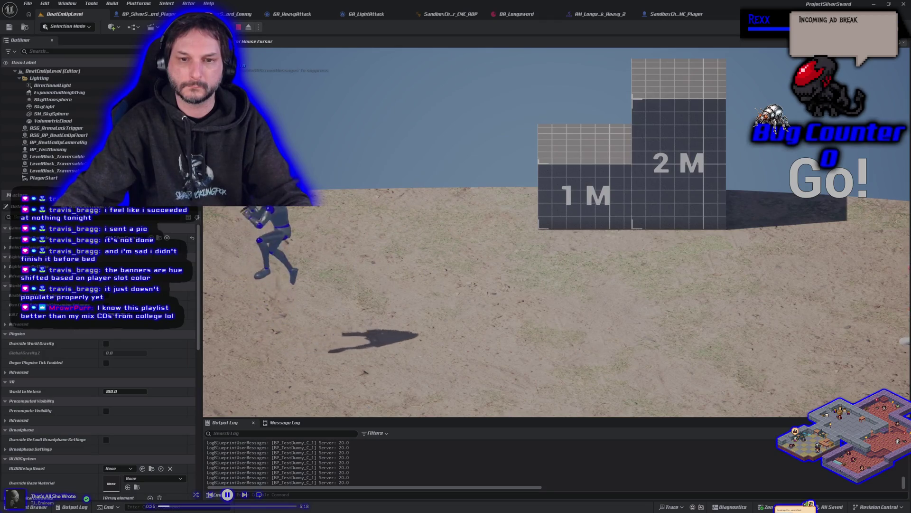
key("d")
key("space")
key("d")
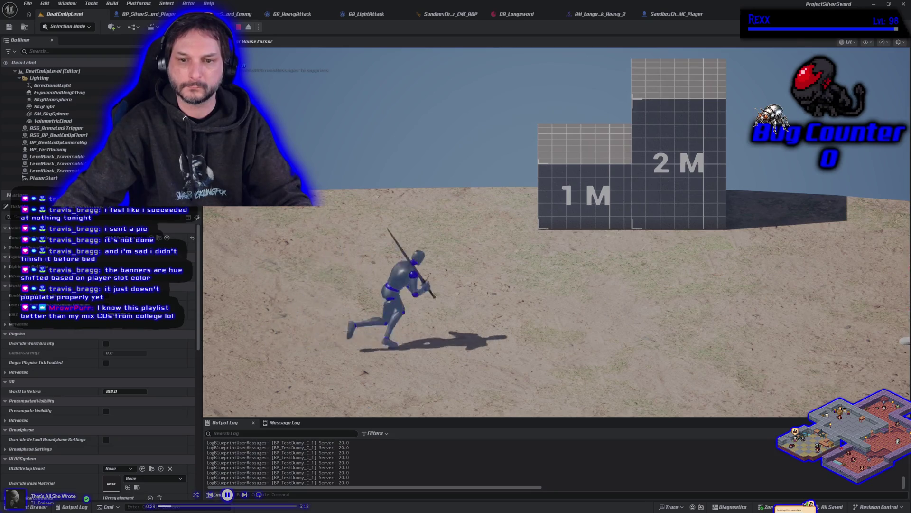
- Test more runs and jumps near the 1M and 2M blocks, checking landings, then stop
key("a")
key("space")
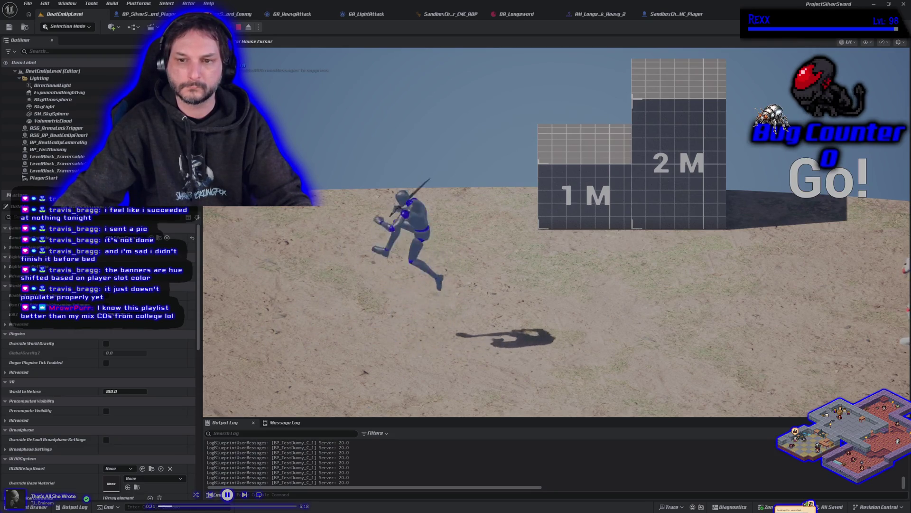
key("space")
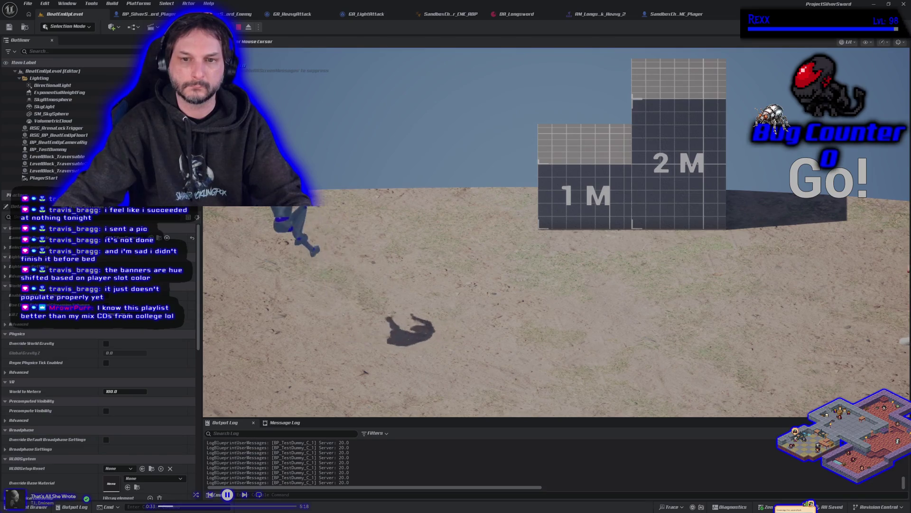
key("d")
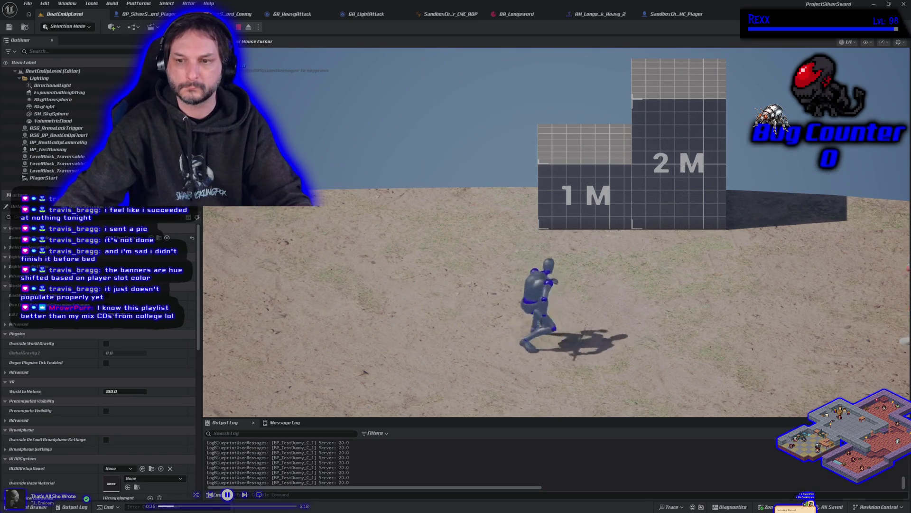
key("a")
key("space")
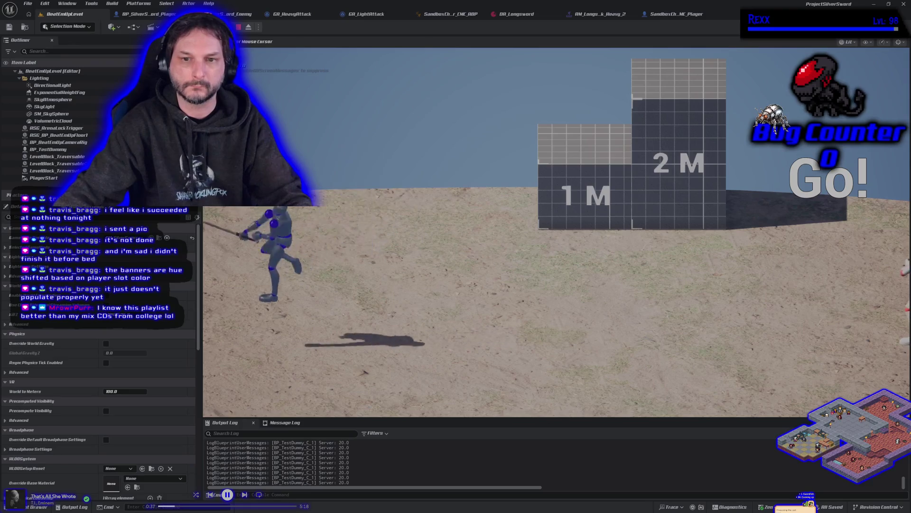
key("d")
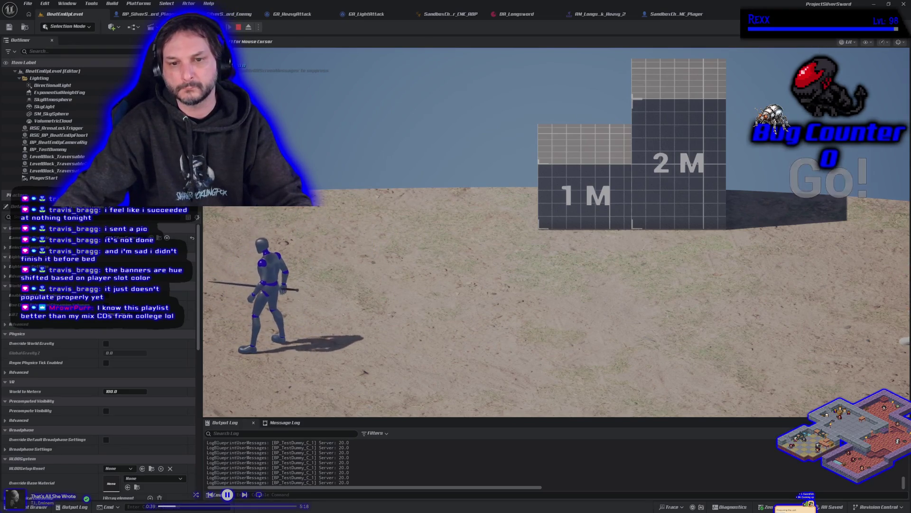
key("space")
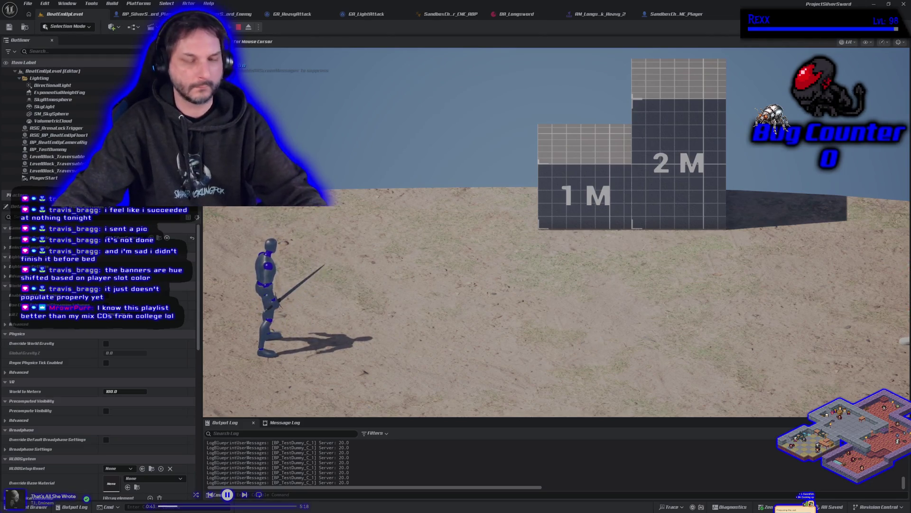
key("Escape")
left_click(676, 13)
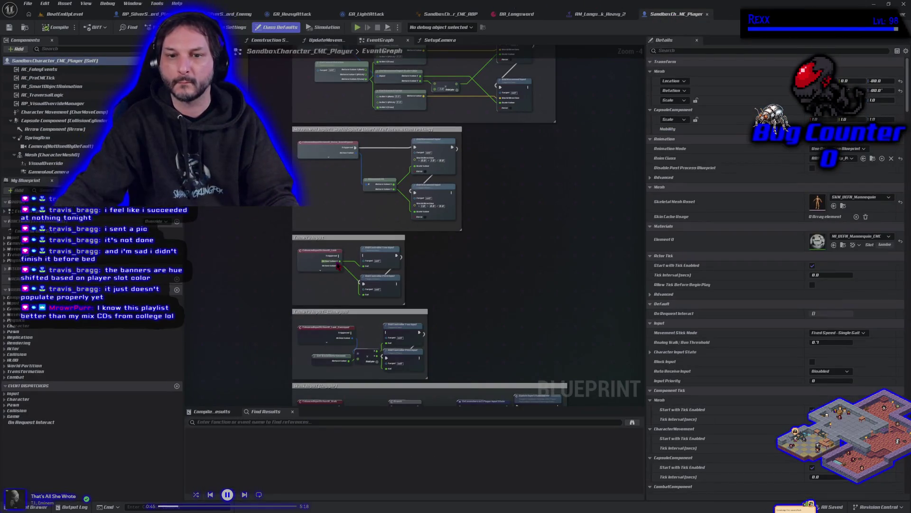
- Break the IA_Strafe Triggered wire to the player input state update
scroll(288, 307, "down", 5)
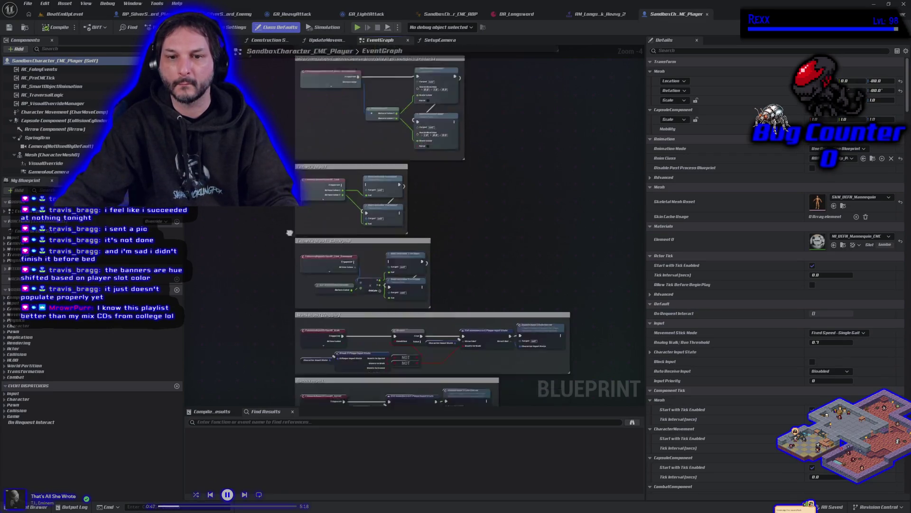
scroll(268, 255, "down", 4)
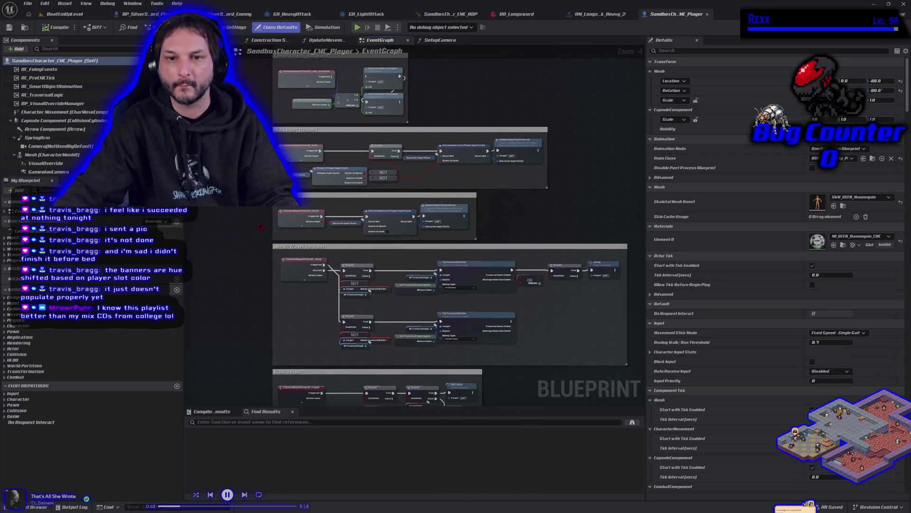
scroll(260, 226, "down", 4)
scroll(261, 233, "down", 6)
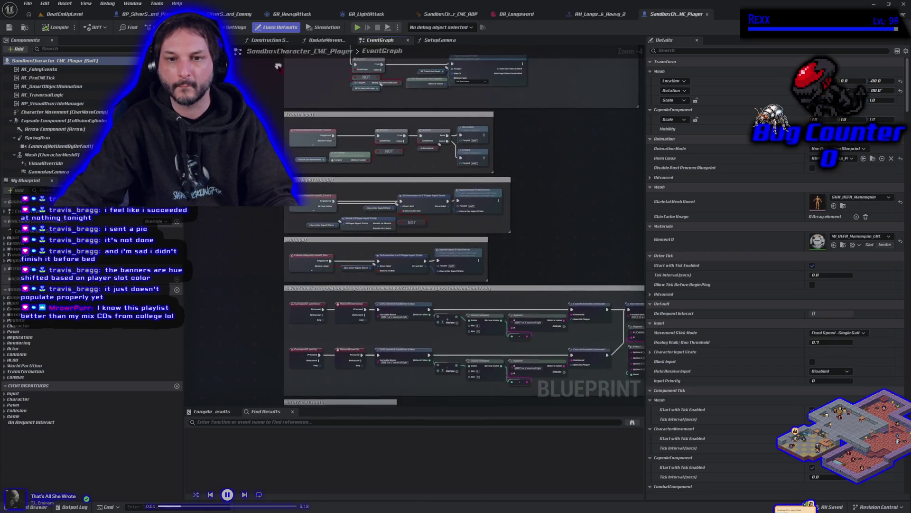
scroll(207, 236, "up", 2)
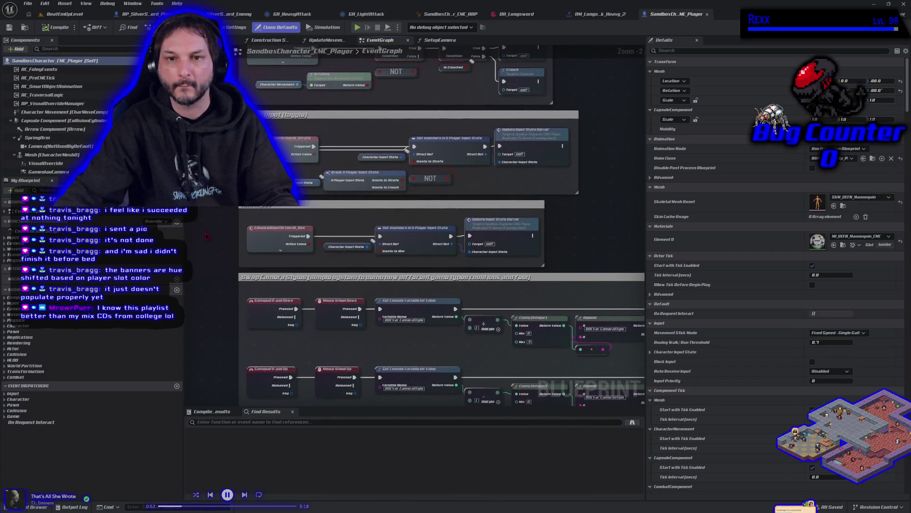
left_click_drag(293, 144, 294, 131)
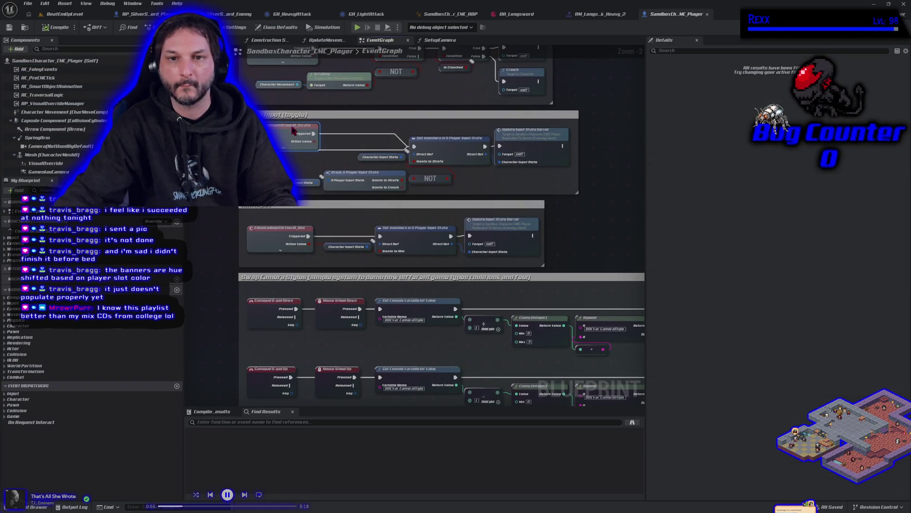
left_click(312, 135, "alt")
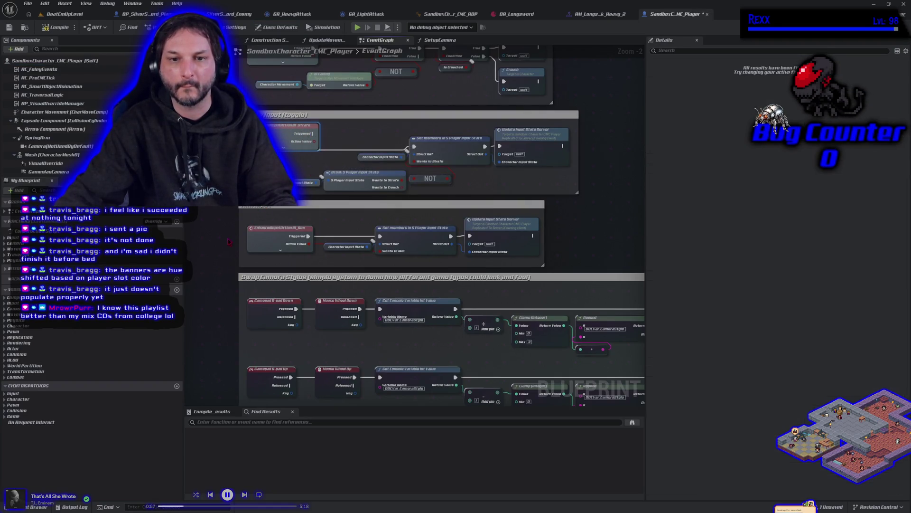
- Compile and save the player Blueprint, then return to BeatEmUpLevel
left_click_drag(228, 242, 249, 212)
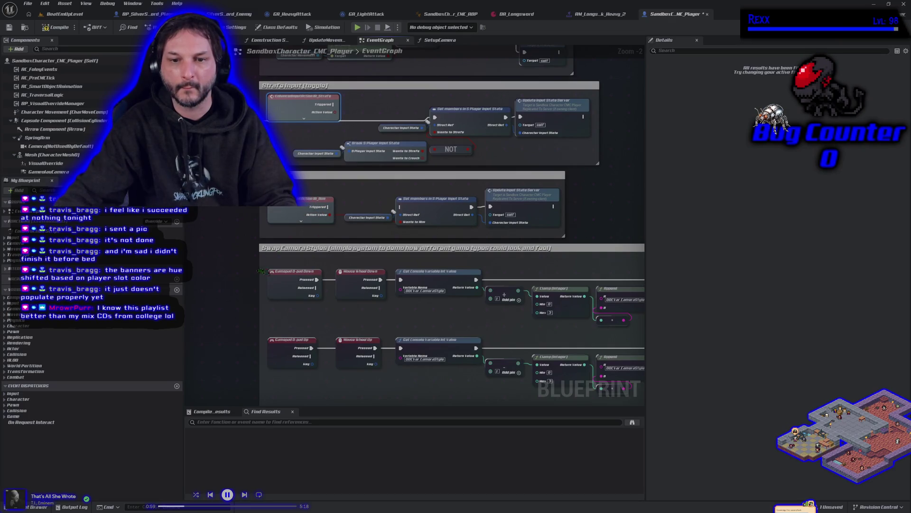
left_click_drag(263, 271, 232, 150)
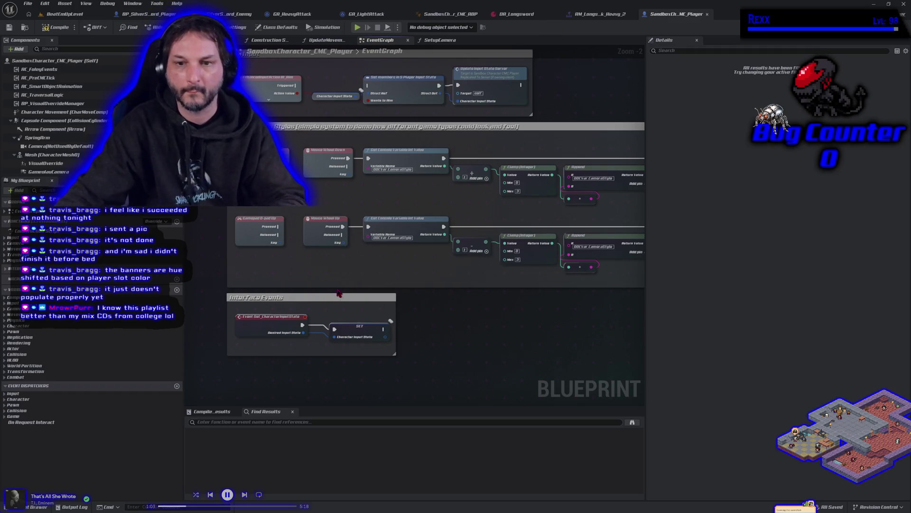
left_click(47, 28)
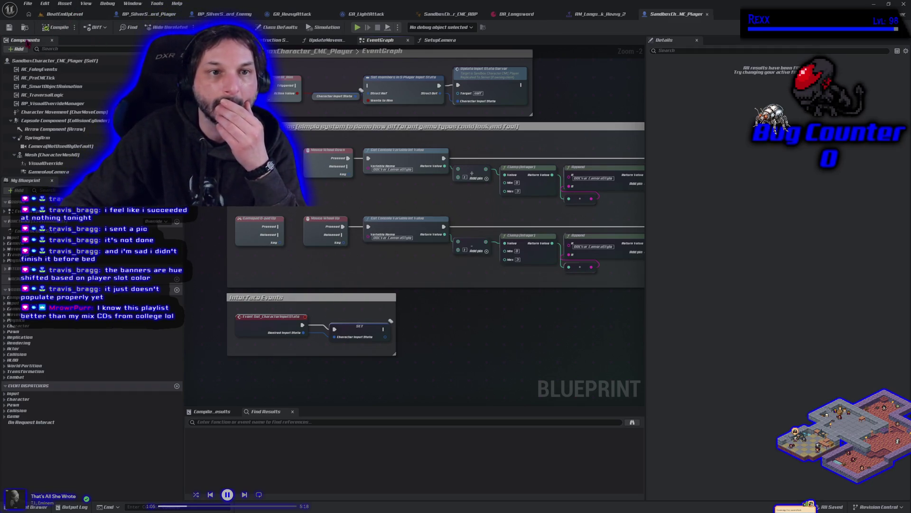
left_click(69, 14)
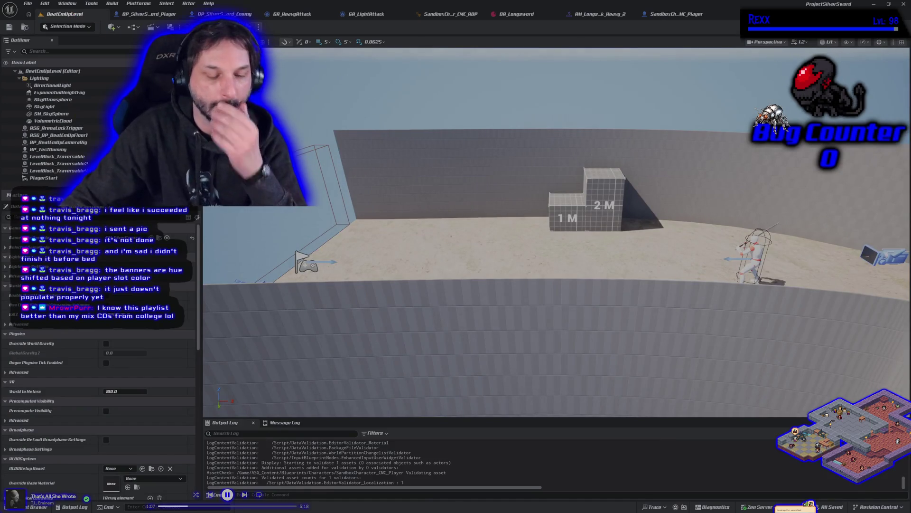
key("alt+p")
key("space")
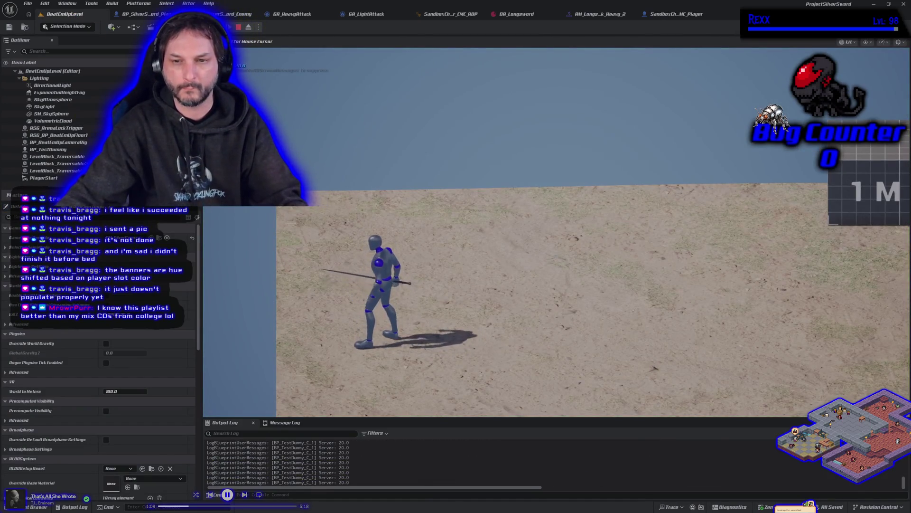
key("space")
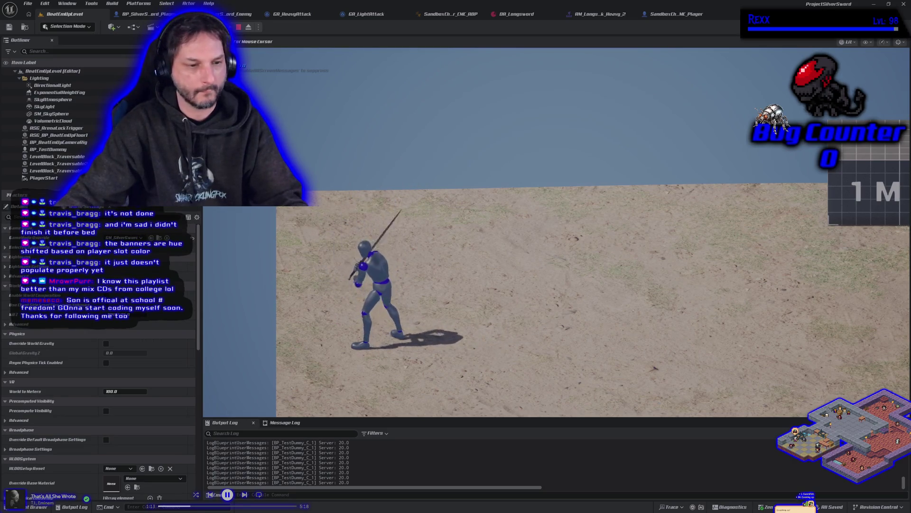
key("Escape")
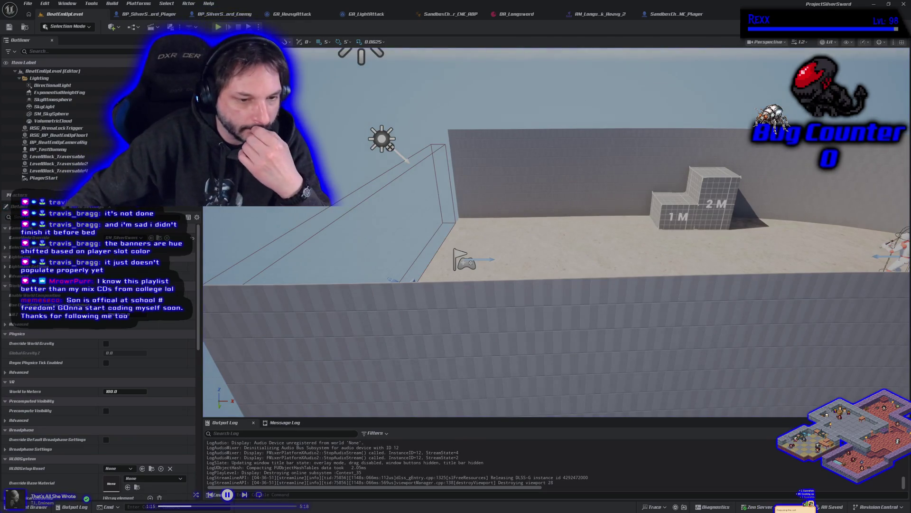
scroll(555, 213, "up", 1)
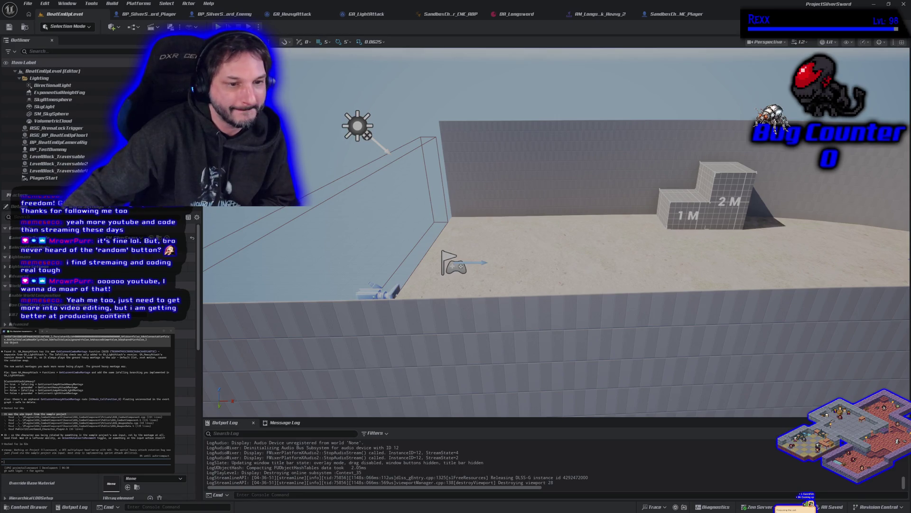
key("alt+Tab")
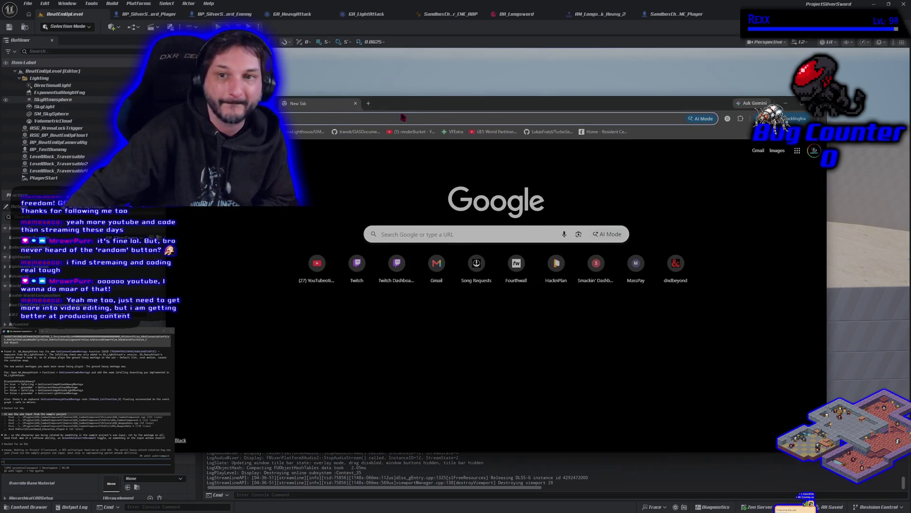
key("alt+Tab")
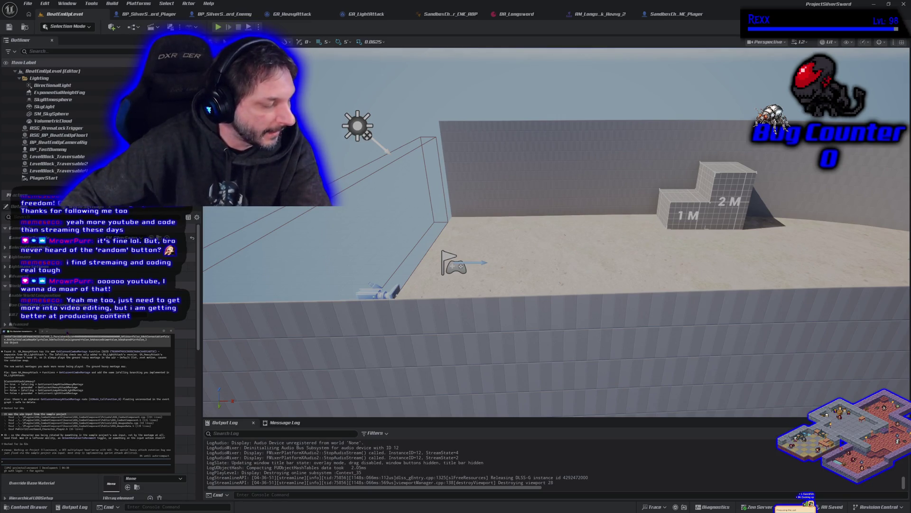
left_click(697, 16)
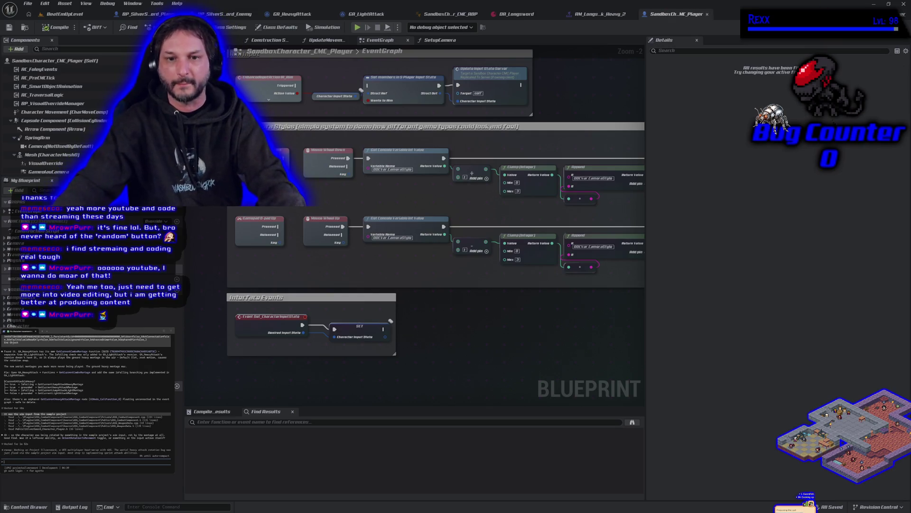
mouse_move(459, 367)
left_mouse_down()
mouse_move(425, 342)
mouse_move(439, 326)
left_mouse_up()
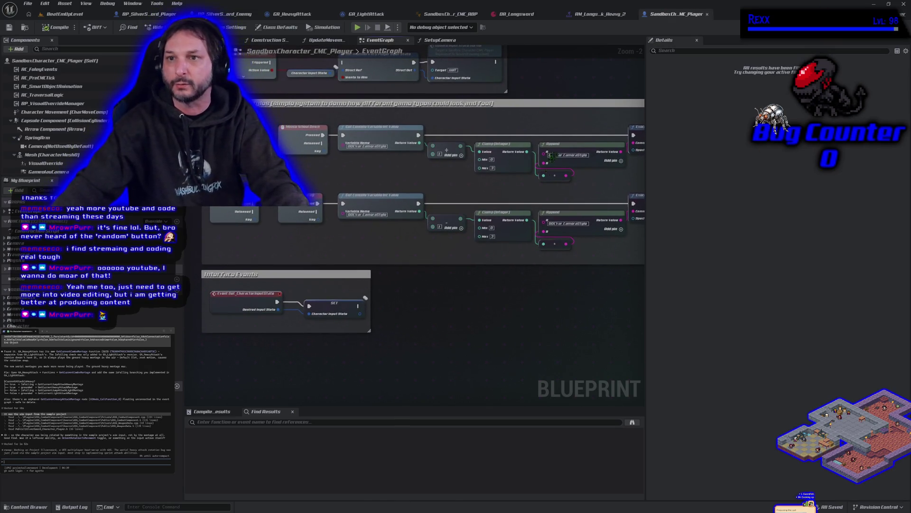
left_click(599, 14)
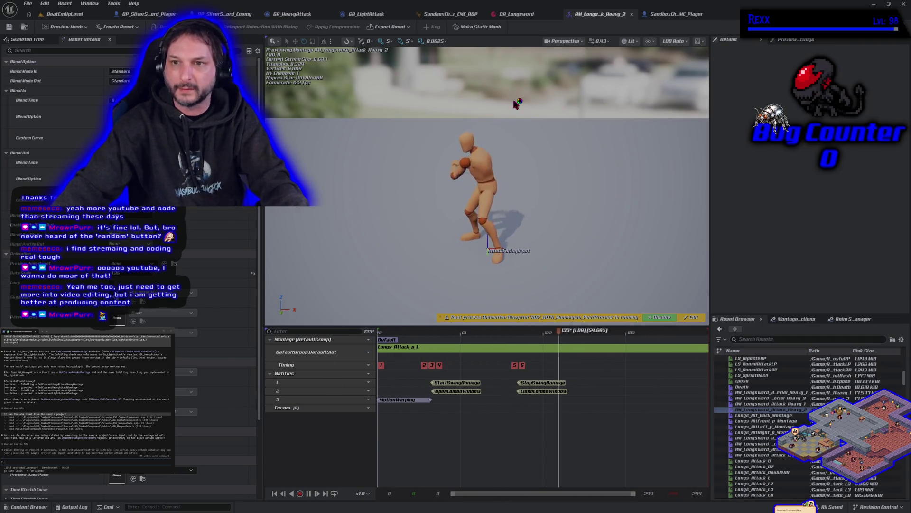
key("alt+p")
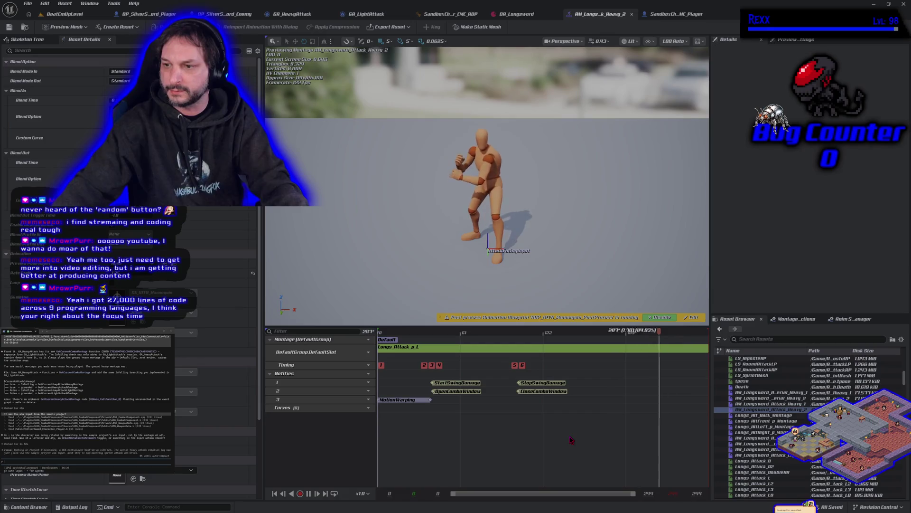
left_click(56, 20)
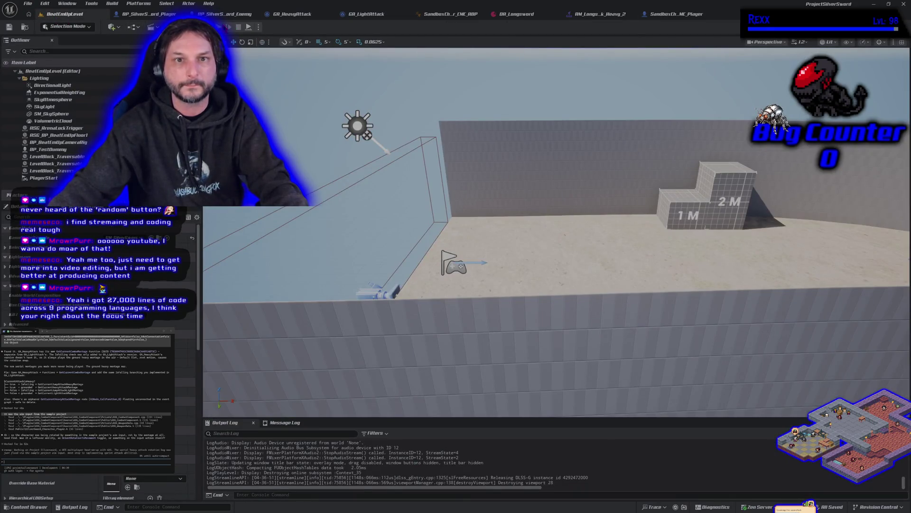
key("alt+p")
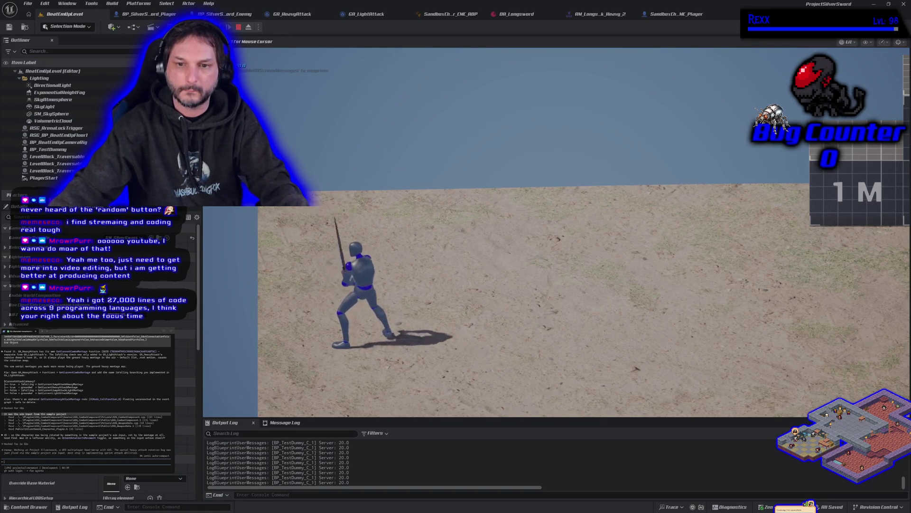
key("space")
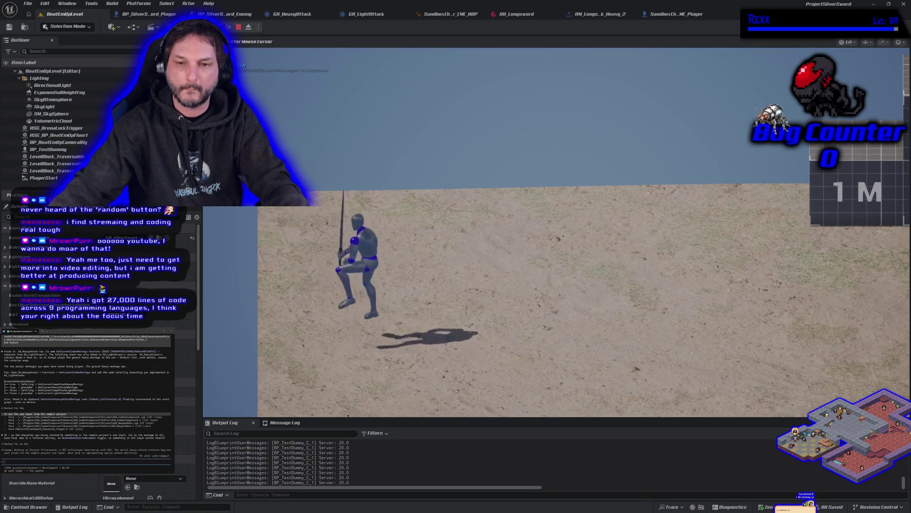
key("space")
key("space")
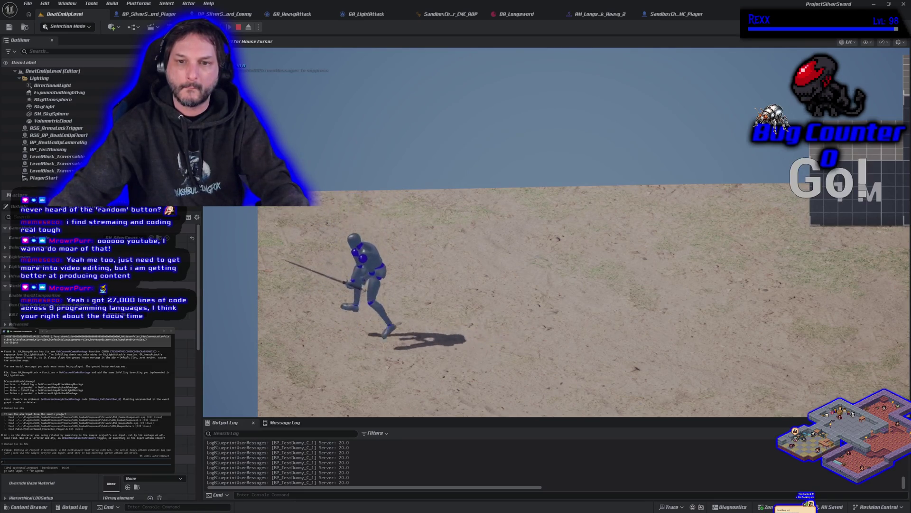
key("space")
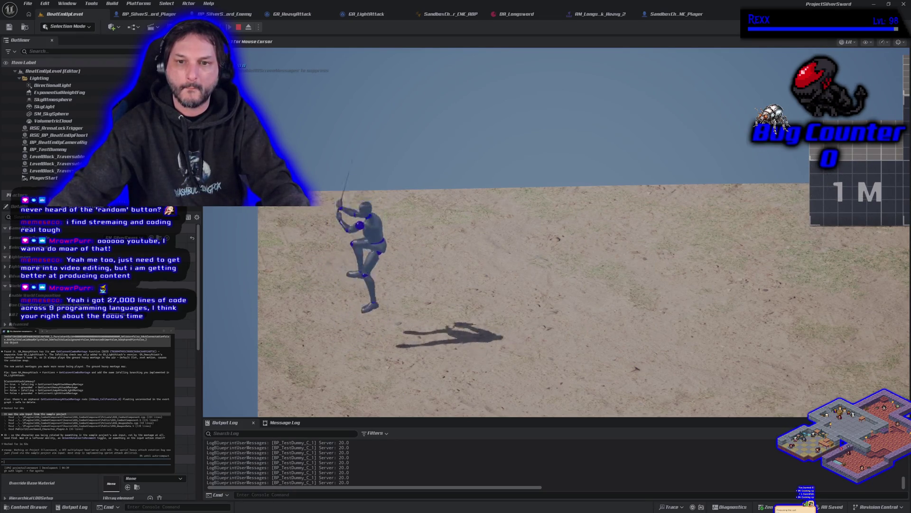
key("space")
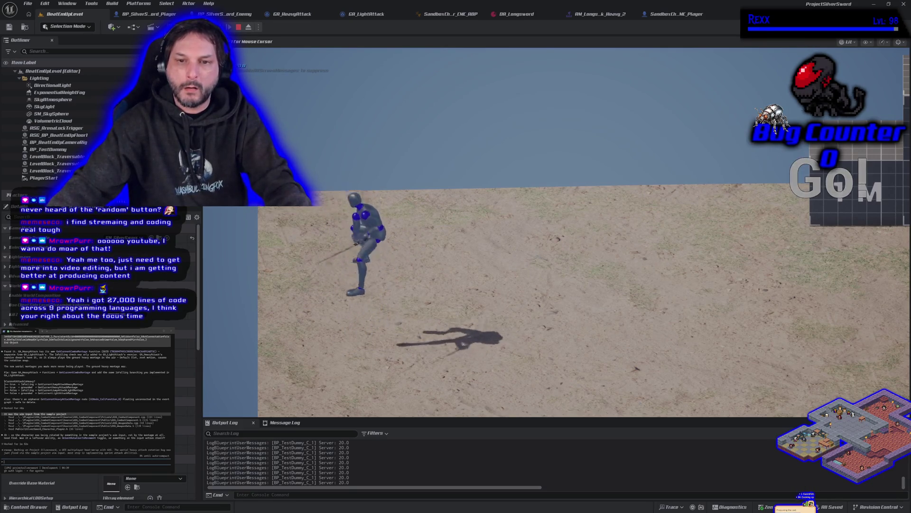
key("space")
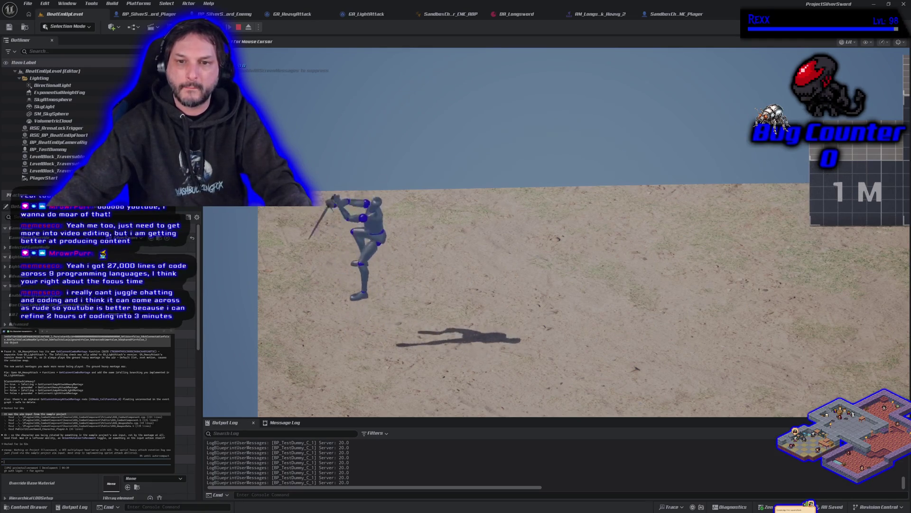
key("space")
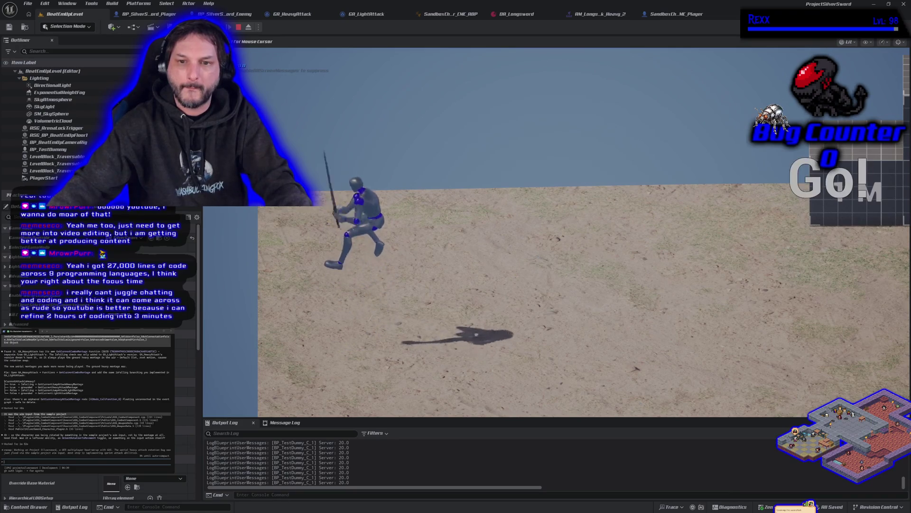
key("d")
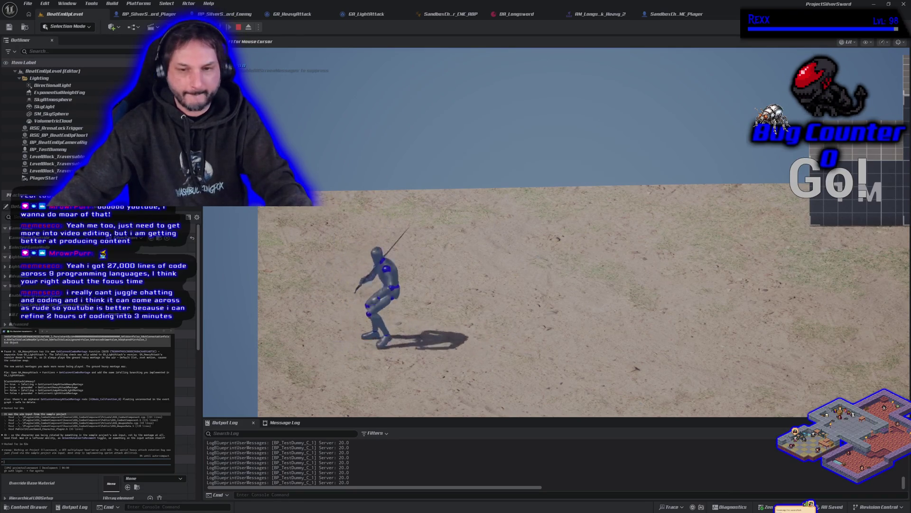
key("d")
key("space")
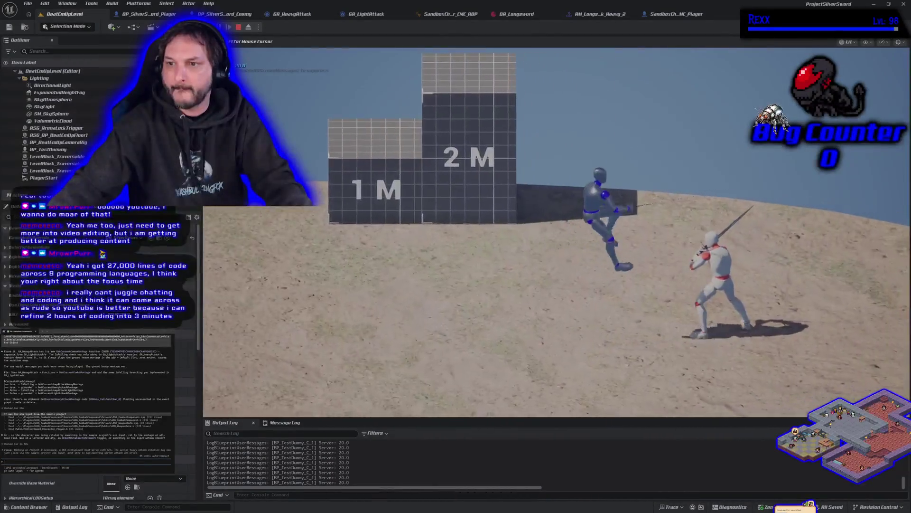
key("s")
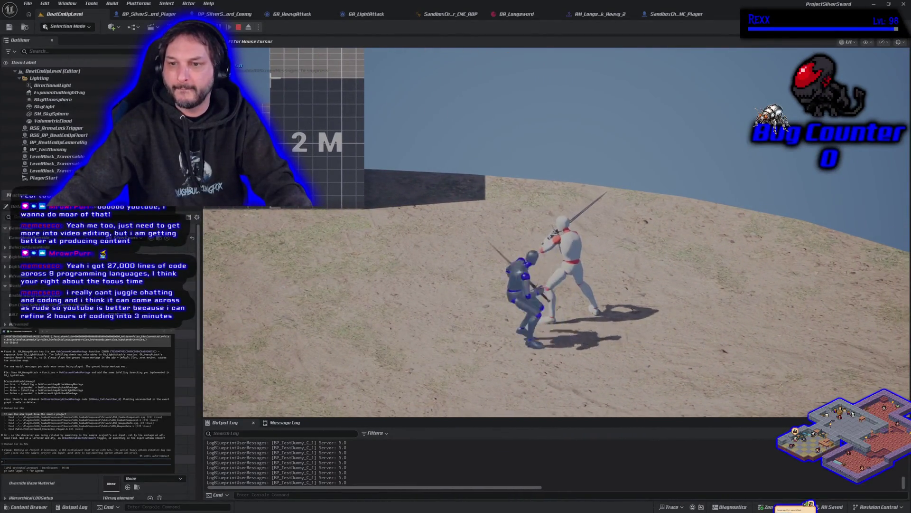
key("a")
key("d")
key("space")
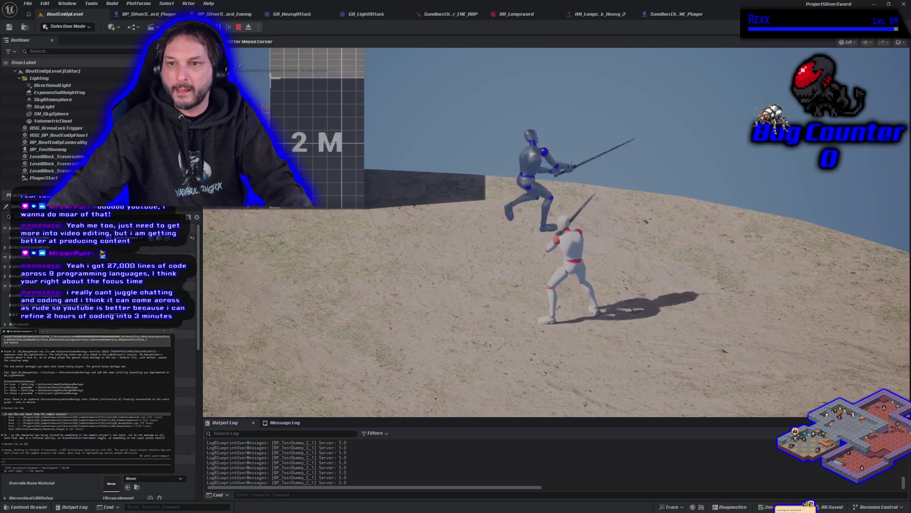
key("a")
key("d")
key("space")
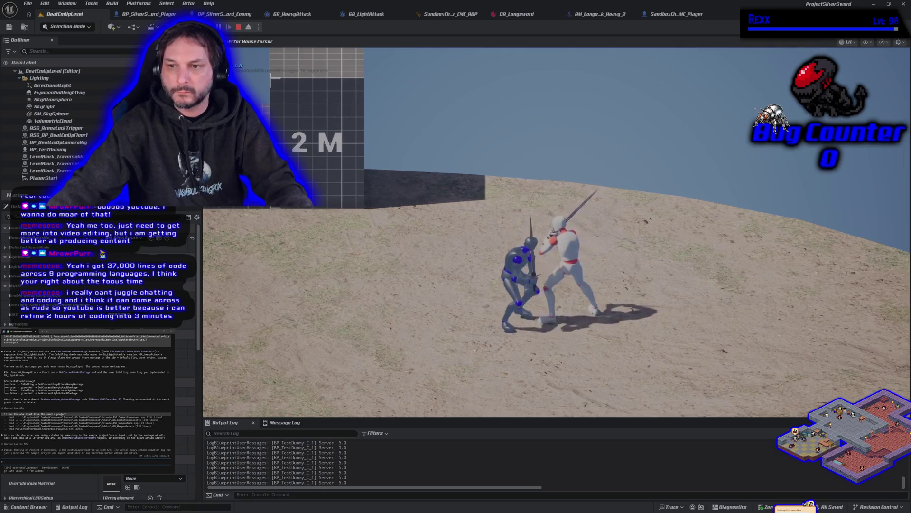
key("a")
key("d")
key("d")
key("space")
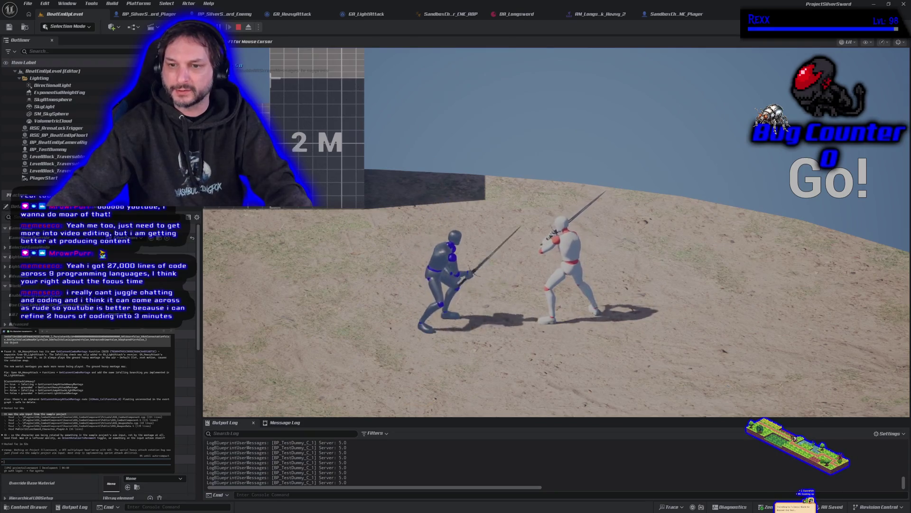
key("space")
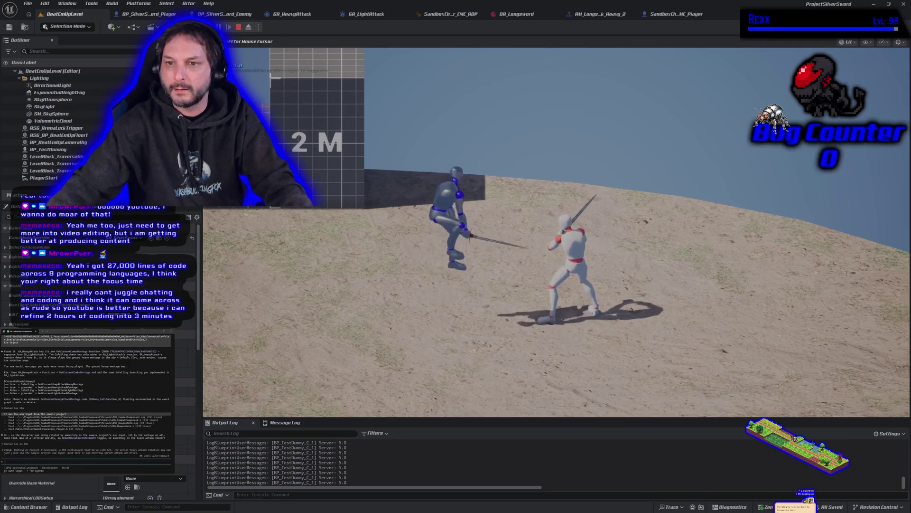
key("space")
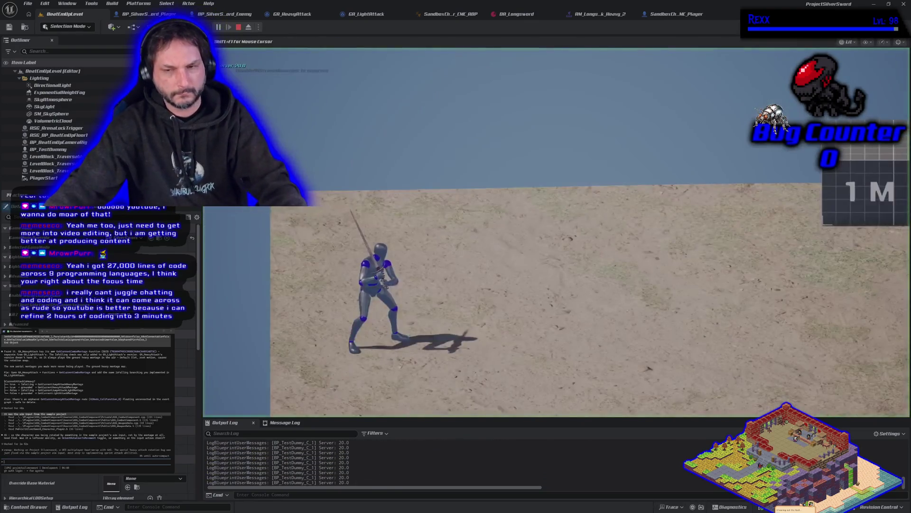
key("d")
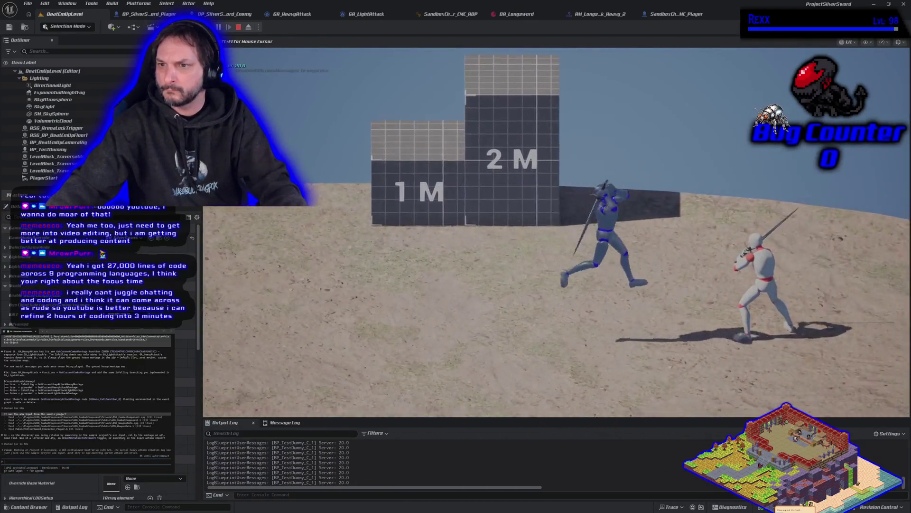
key("d")
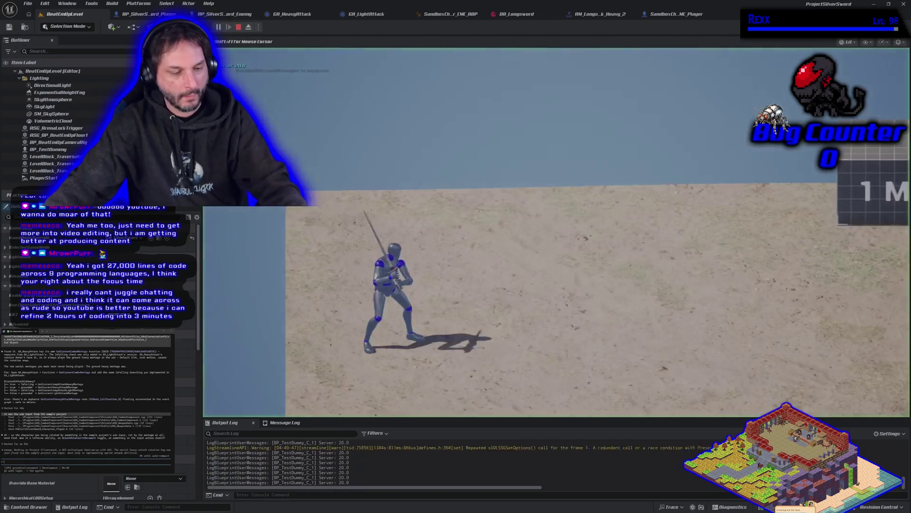
key("a")
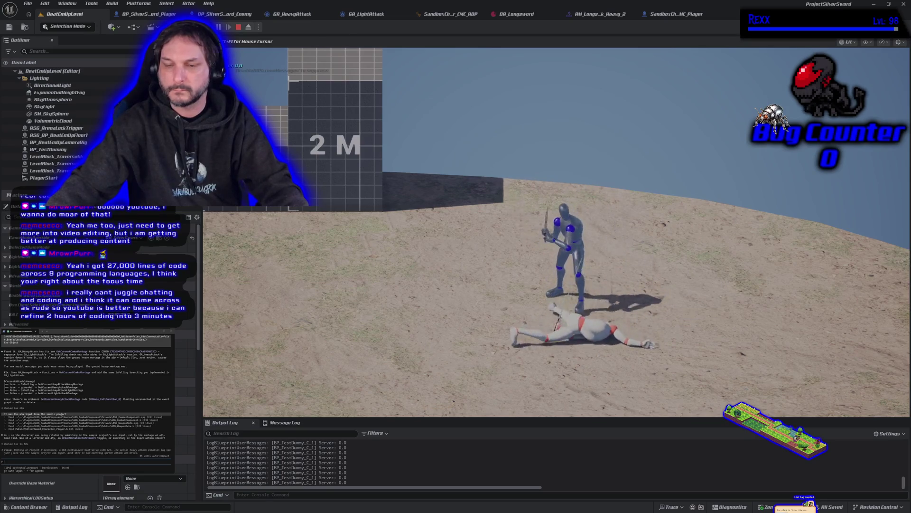
key("Escape")
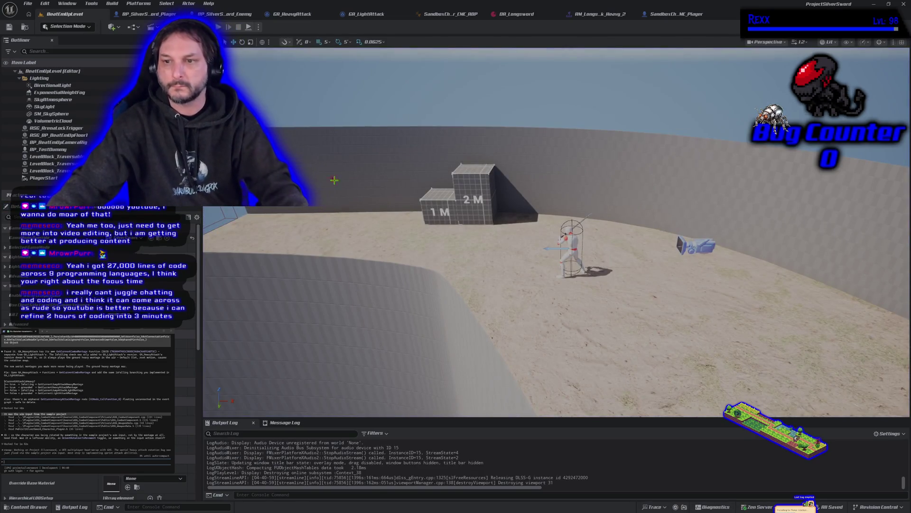
- Restart play and make repeated jumping sword attacks at the training dummy
key("alt+p")
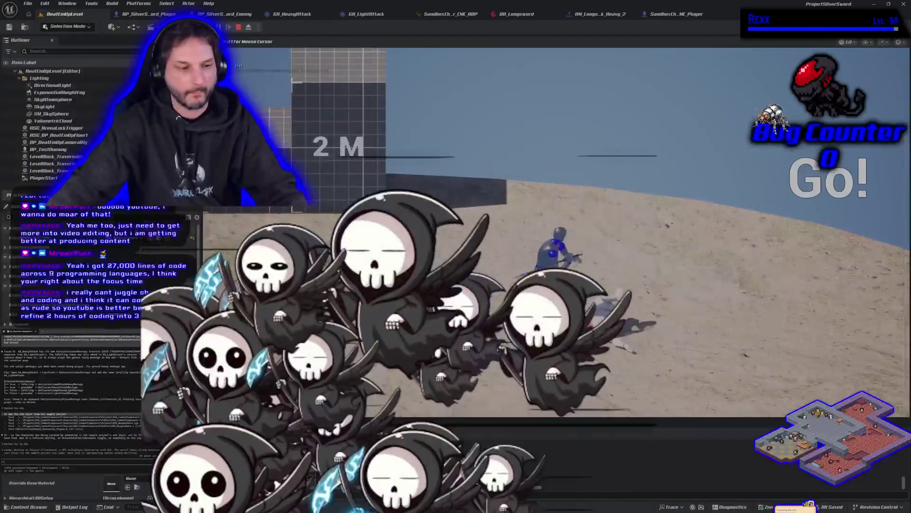
key("Escape")
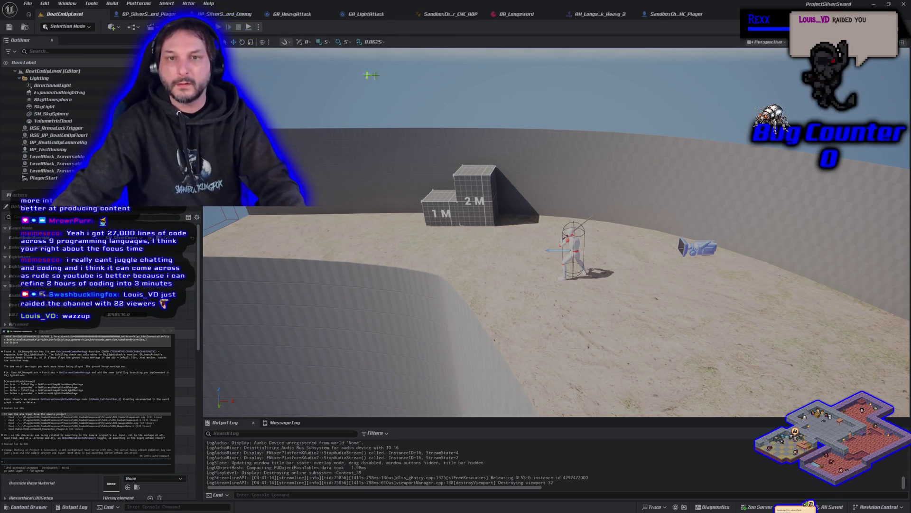
key("alt+p")
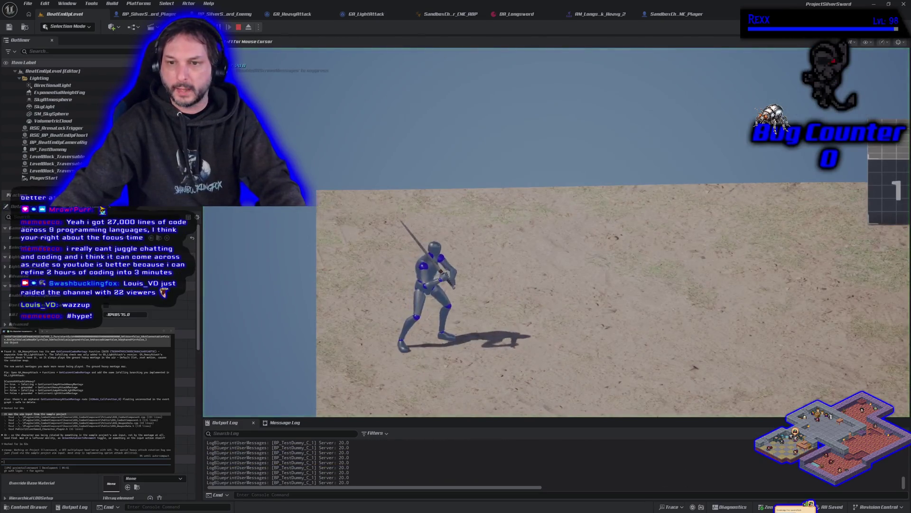
key("a")
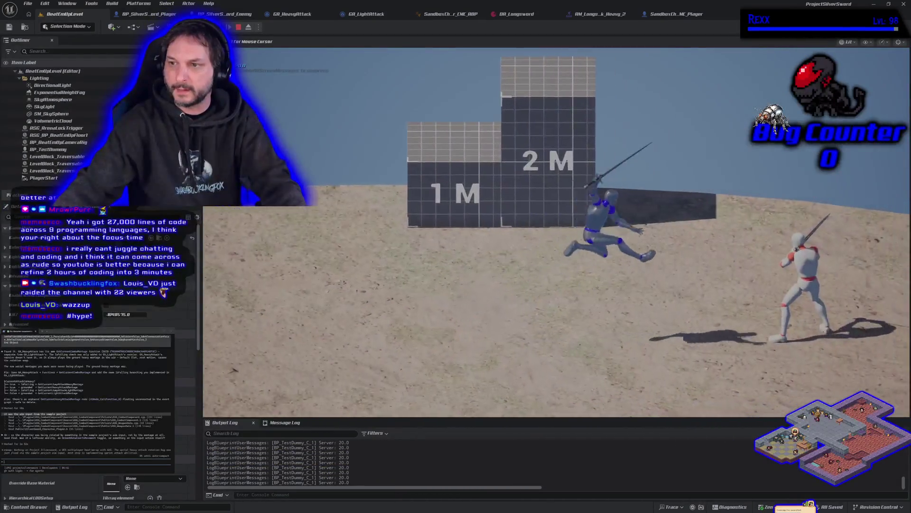
key("a")
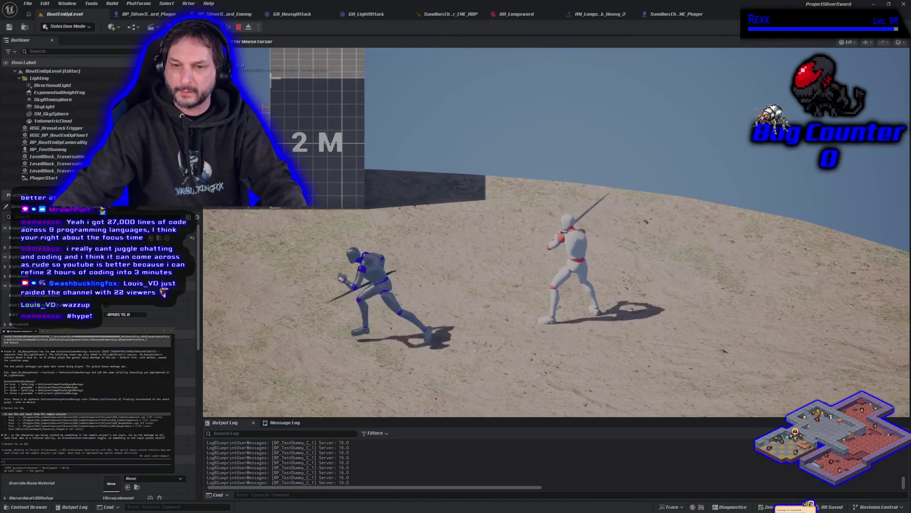
key("d")
key("space")
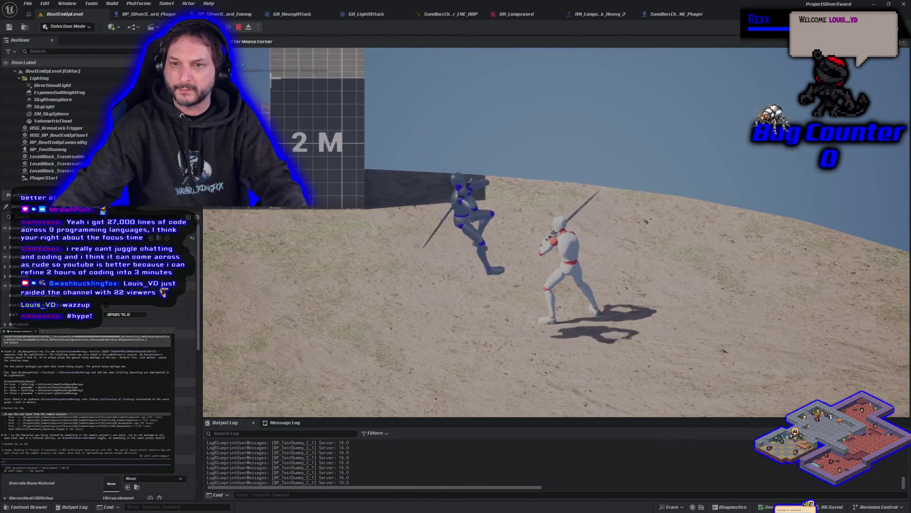
key("a")
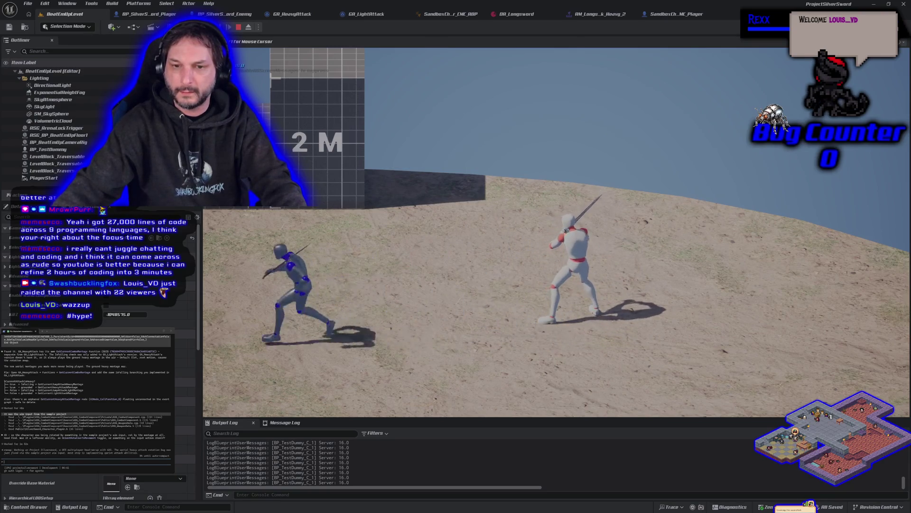
key("space")
key("d")
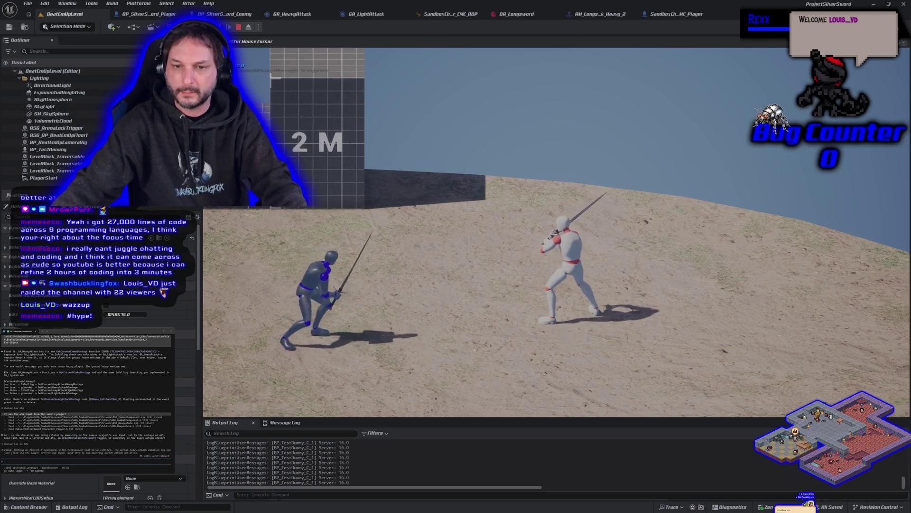
key("space")
key("a")
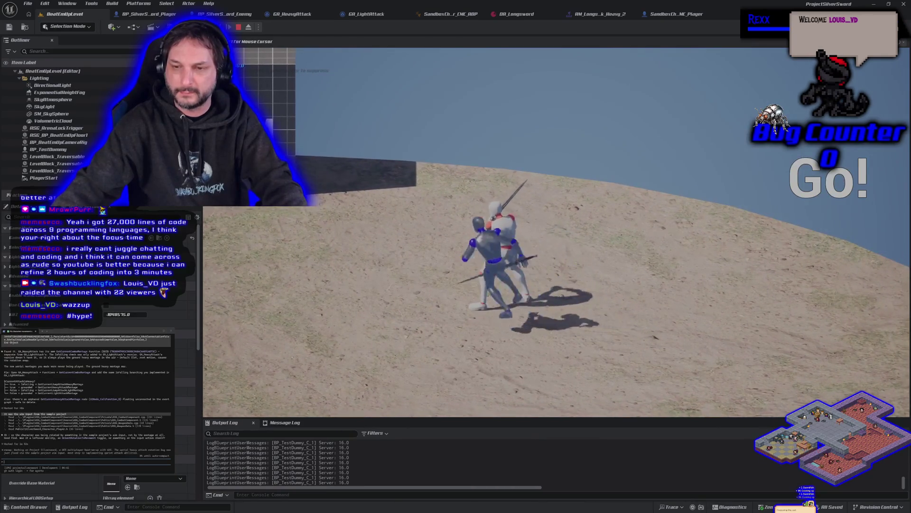
key("space")
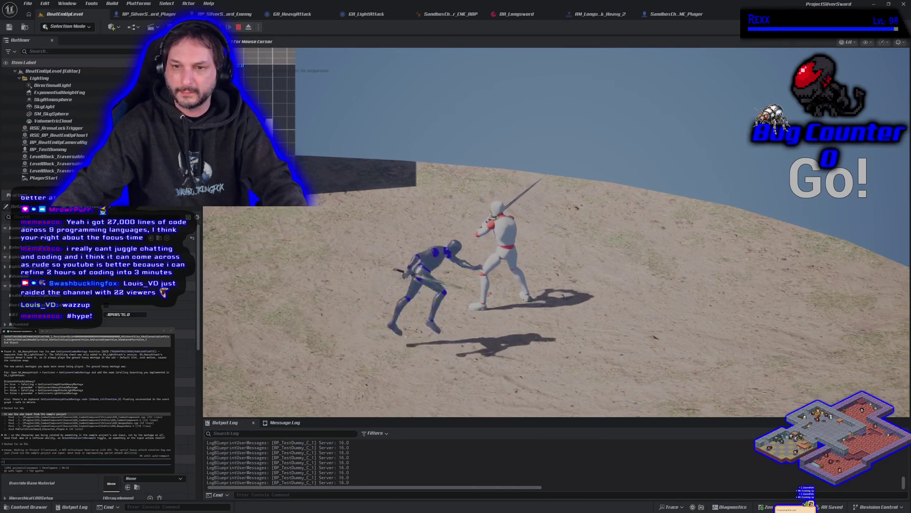
key("d")
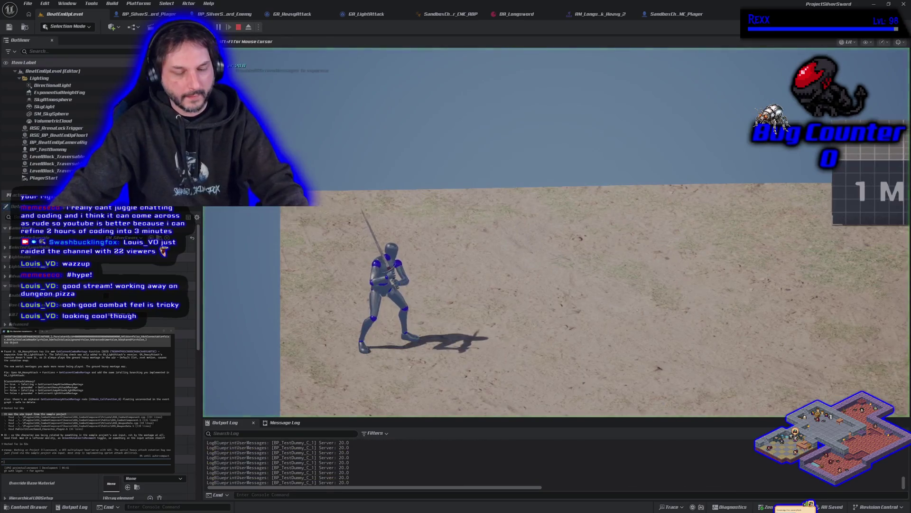
- Run past the 1 M and 2 M blocks and jump repeatedly to check jump height
key("d")
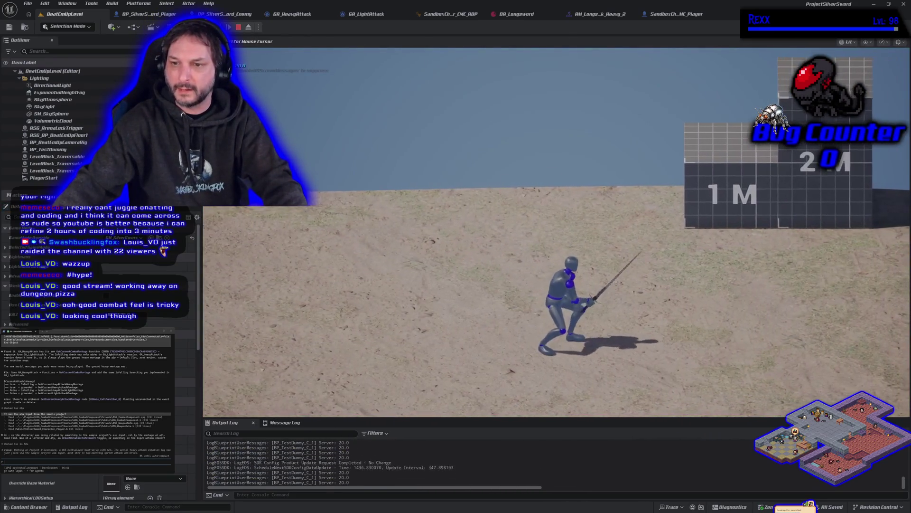
key("d")
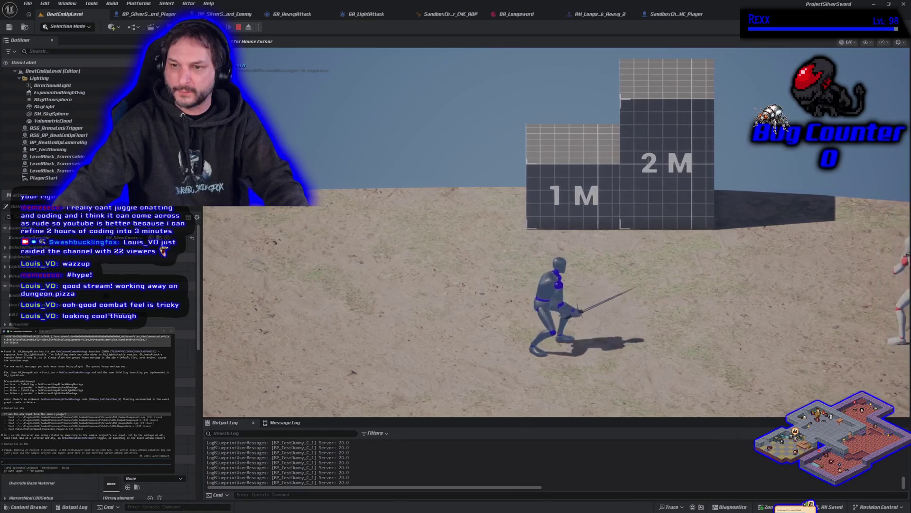
key("d")
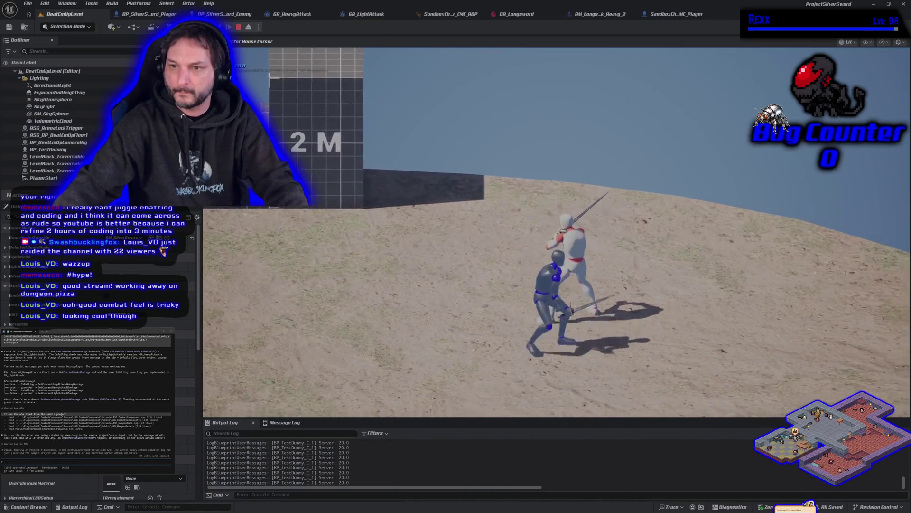
key("a")
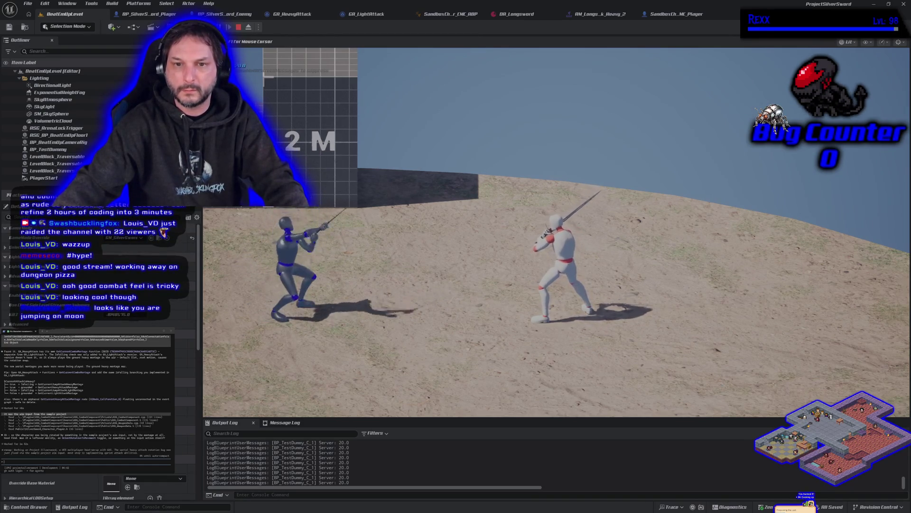
key("d")
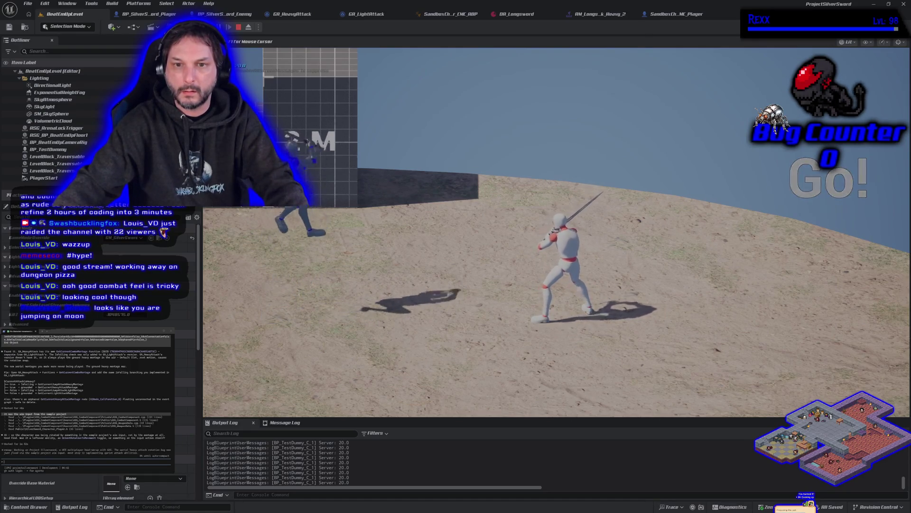
key("space")
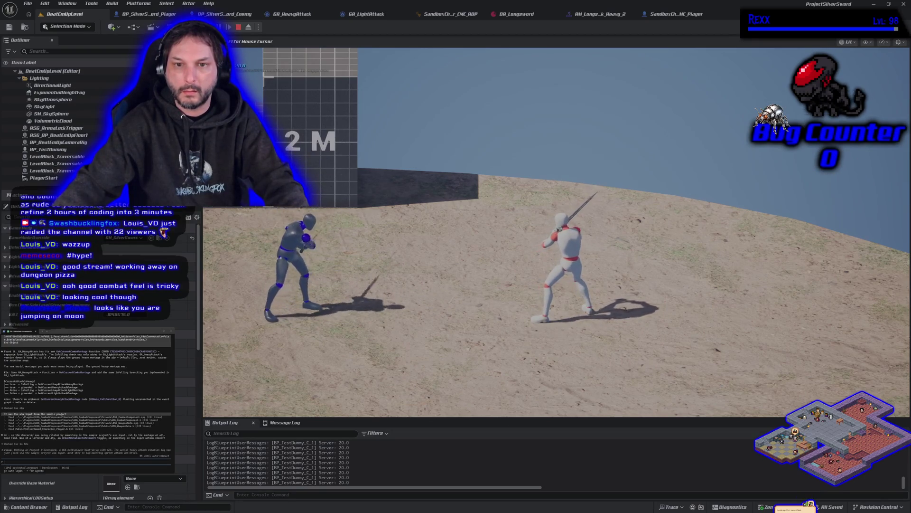
key("space")
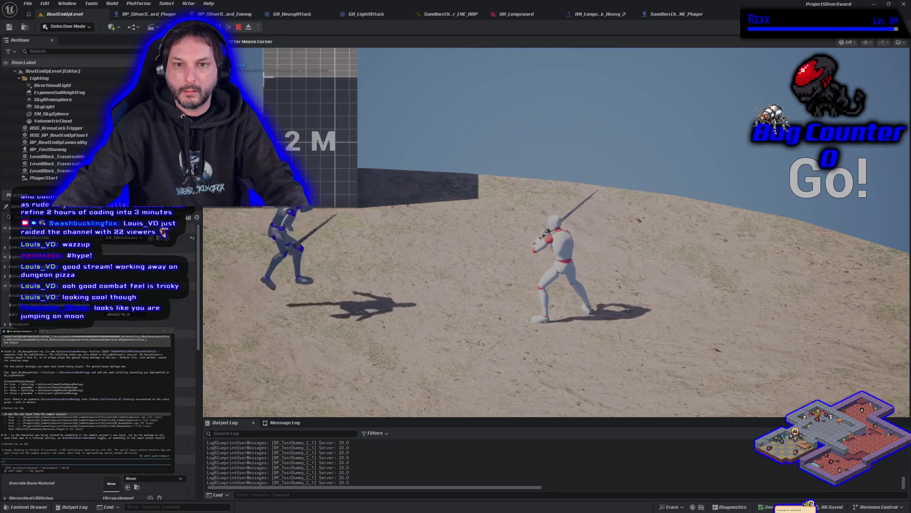
key("space")
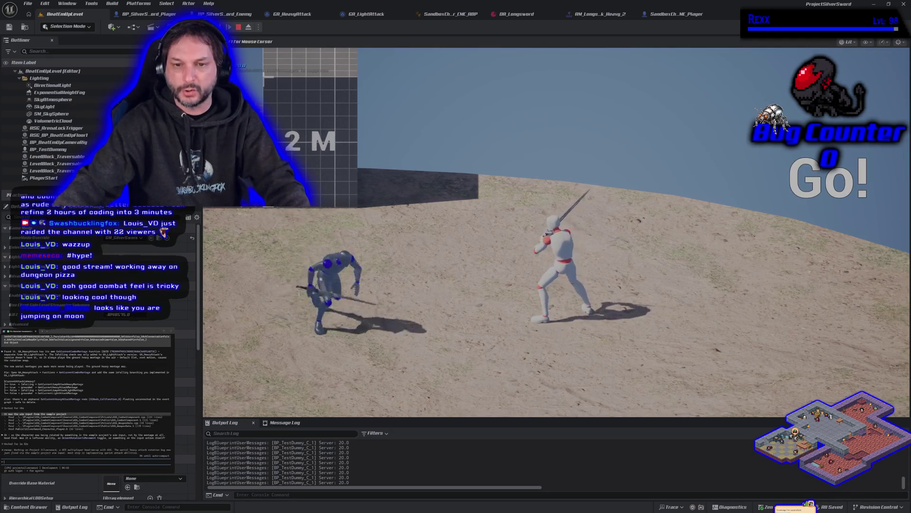
- Run around the sand in sword stance, swinging the sword, then stop play
key("s")
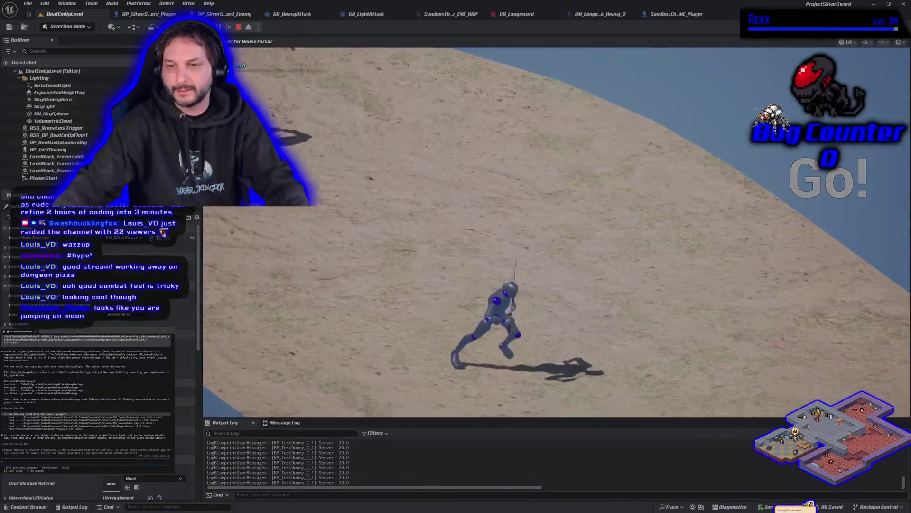
key("d")
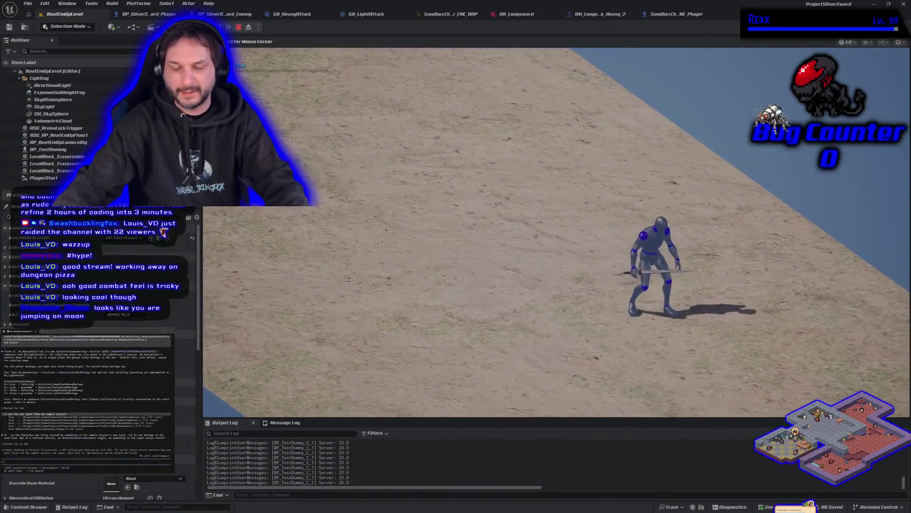
key("w")
key("a")
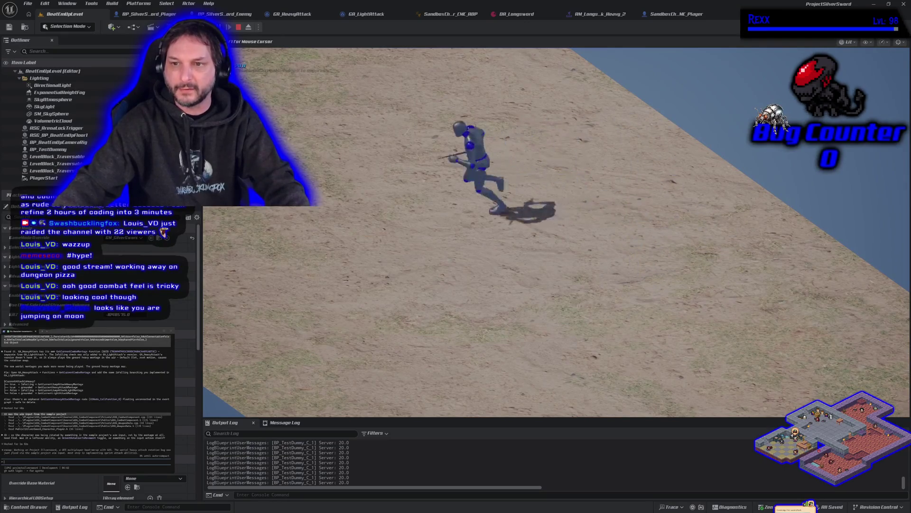
key("d")
key("a")
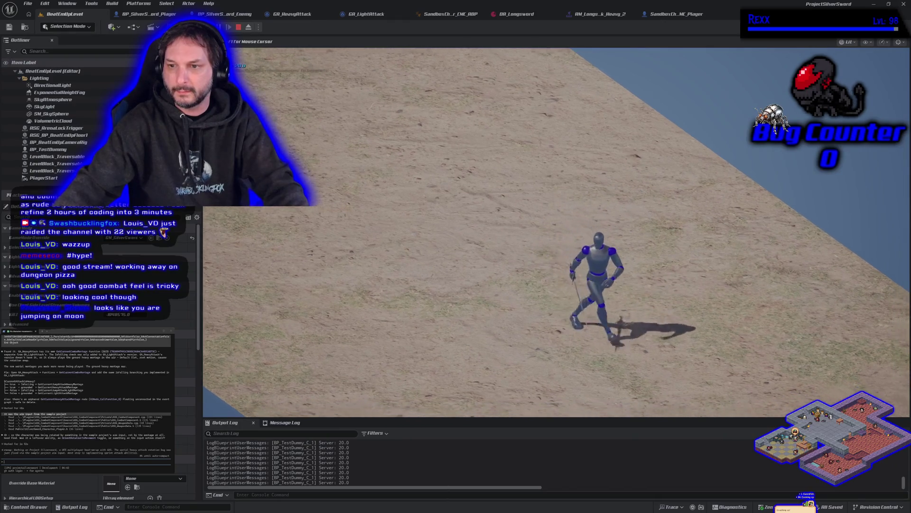
key("d")
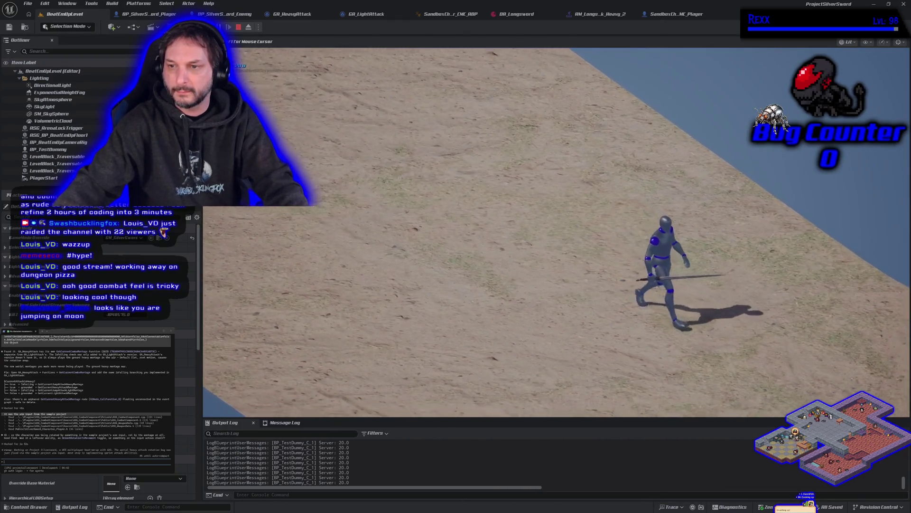
key("a")
key("space")
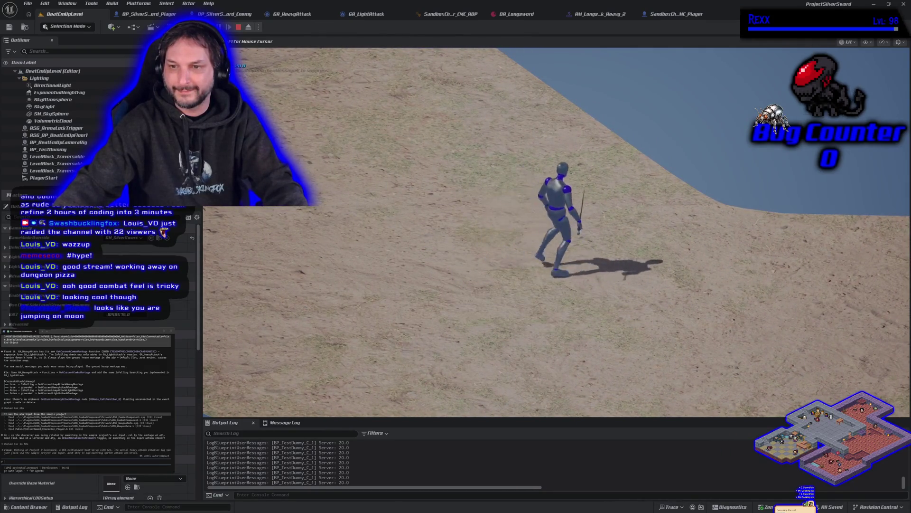
key("s")
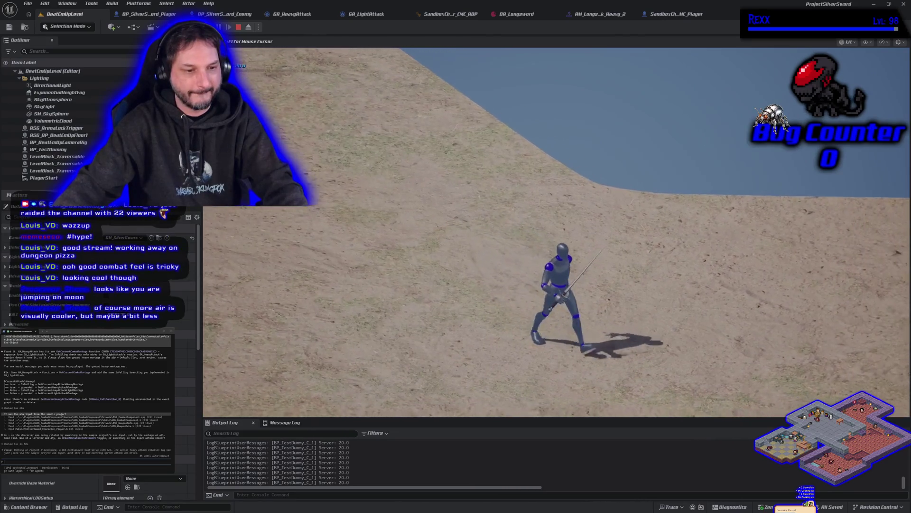
key("w")
key("d")
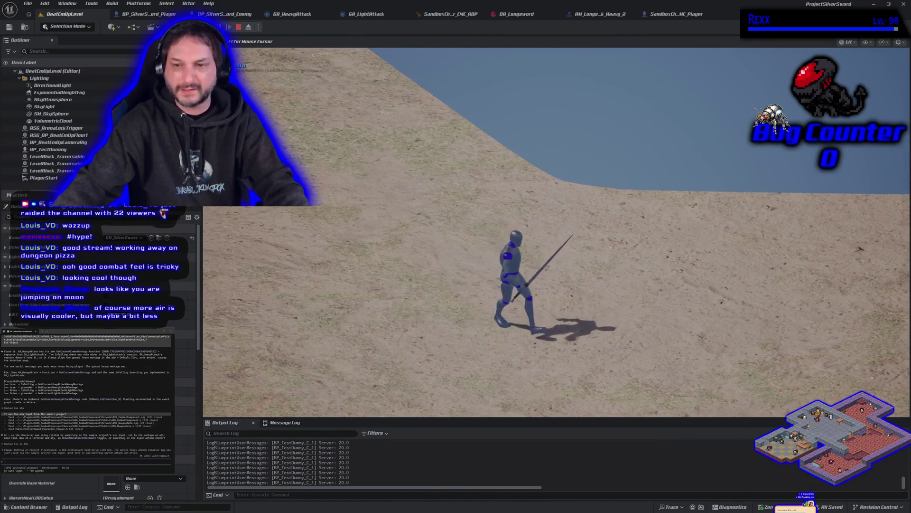
key("Escape")
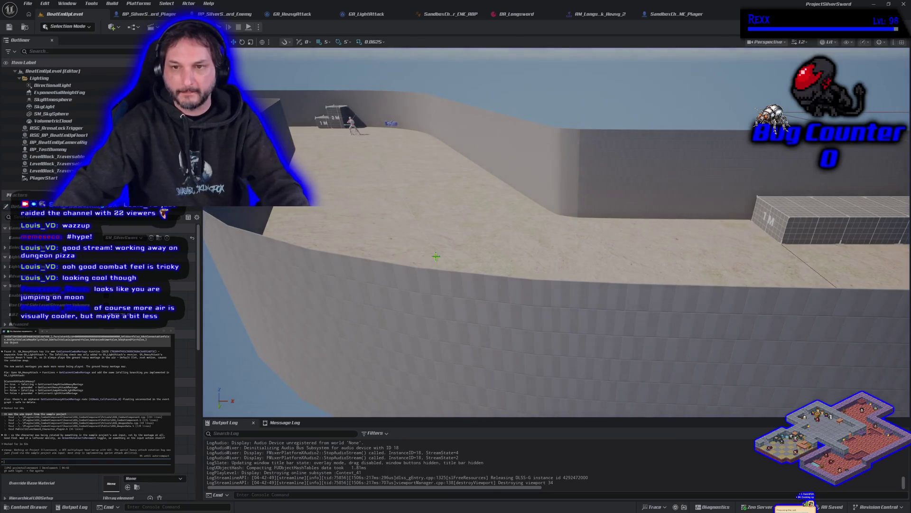
- Filter BP_SilverSword_Player's Character Movement details for 'grav' to show gravity settings
key("w")
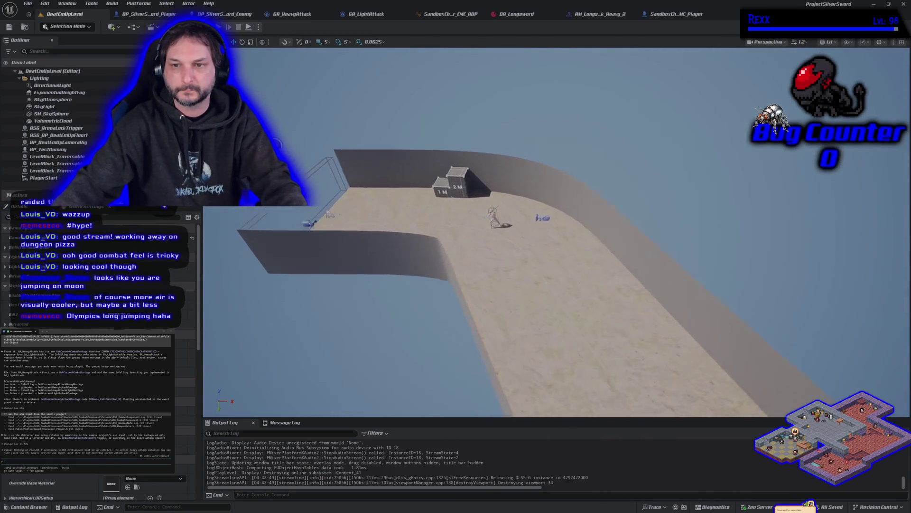
key("w")
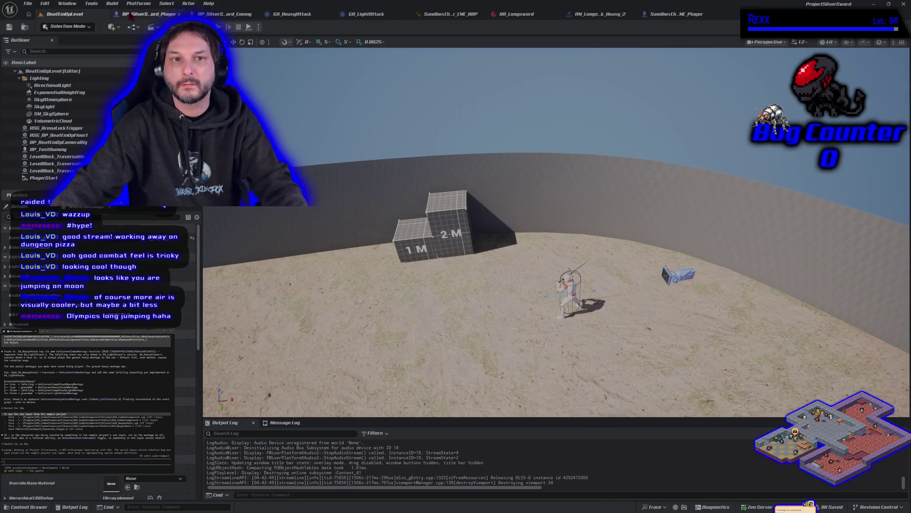
left_click(142, 14)
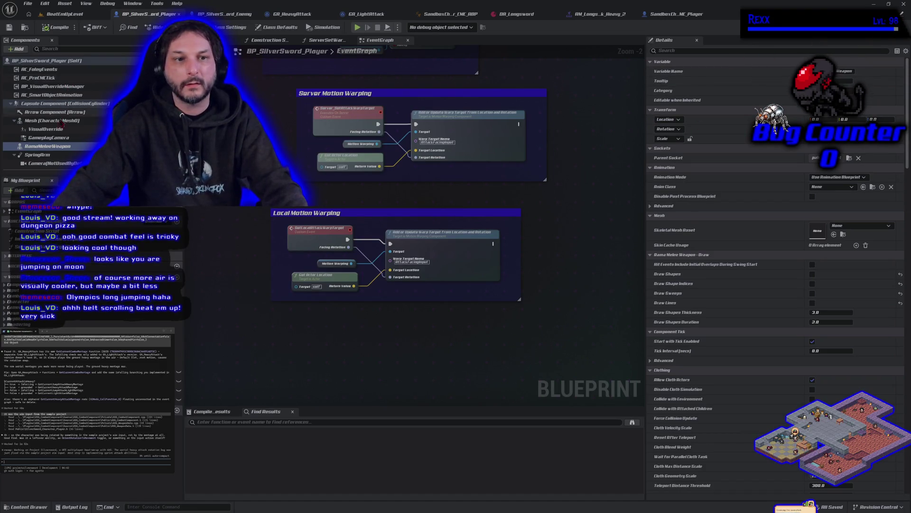
scroll(64, 120, "down", 3)
left_click(56, 152)
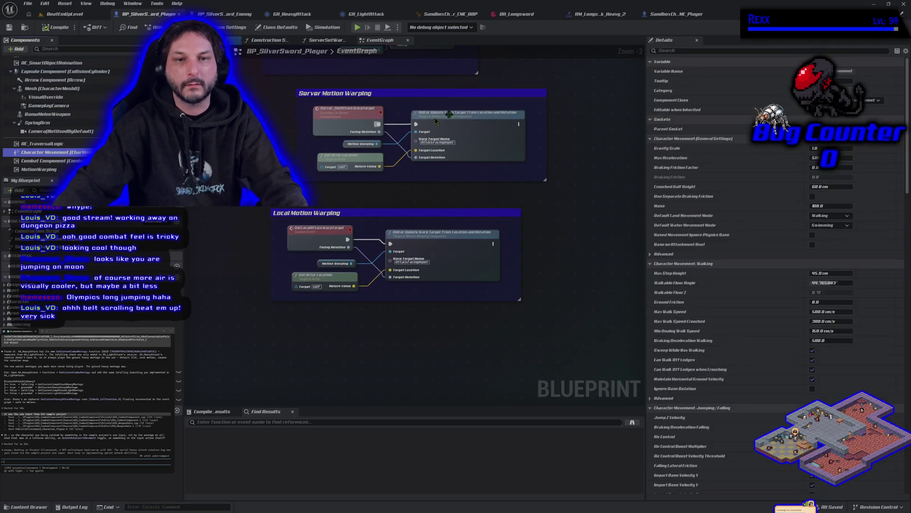
left_click(698, 51)
type("grav")
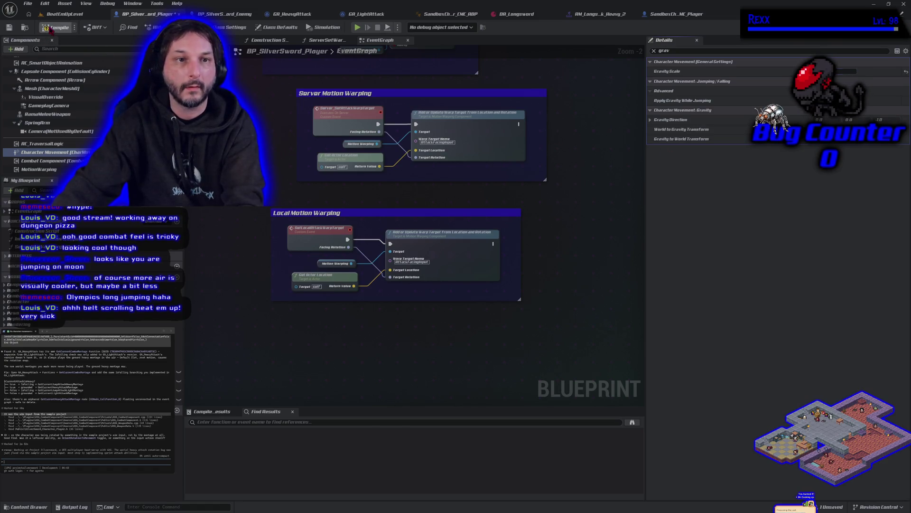
- Save the blueprint, play-test a jump in BeatEmUpLevel, and return to the blueprint
left_click(8, 28)
left_click(71, 14)
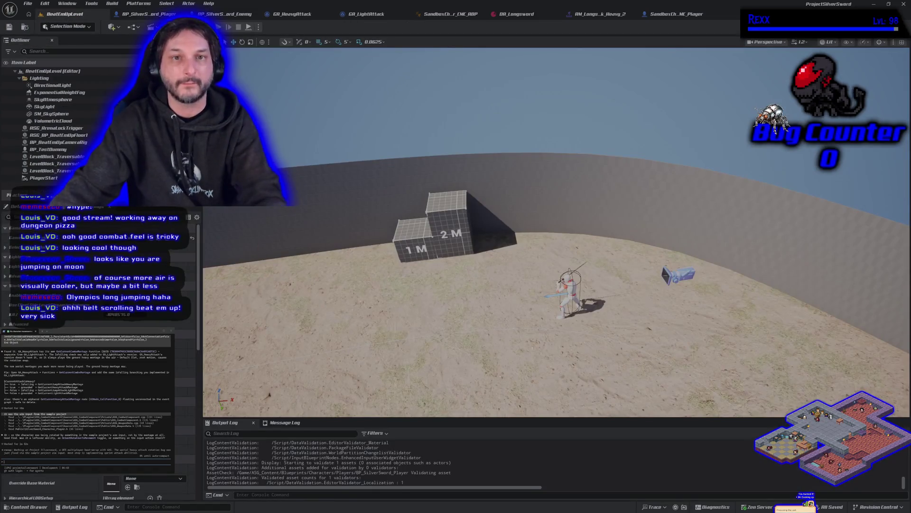
key("alt+p")
key("space")
key("space")
key("space")
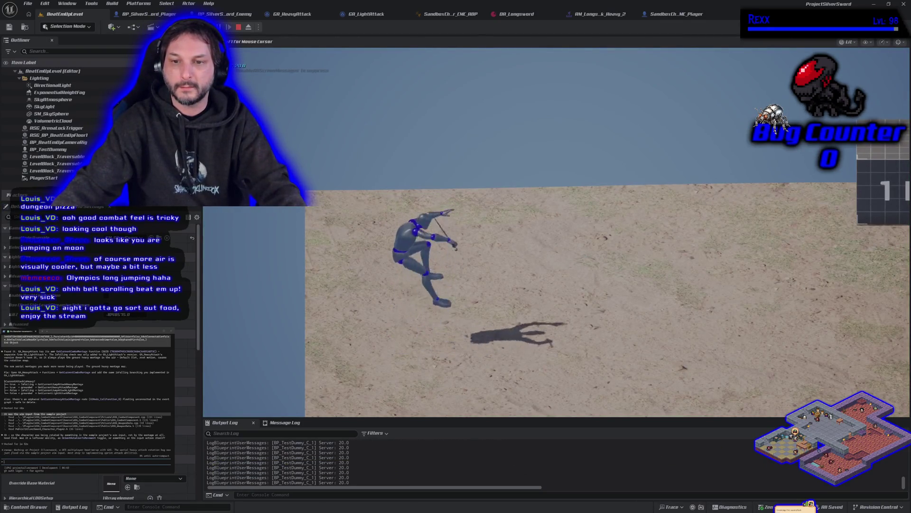
key("Escape")
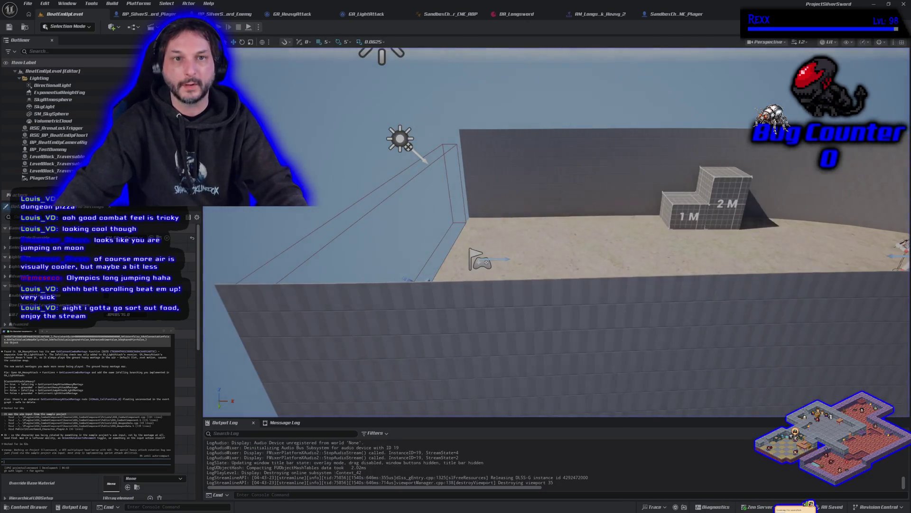
left_click(151, 15)
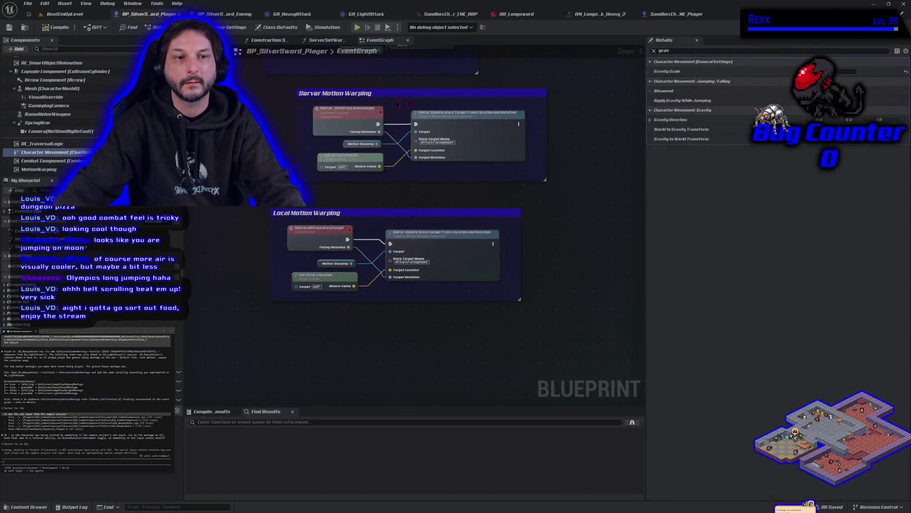
- Find Jump Z Velocity via a 'jump' Details search and apply a new value
type("jump")
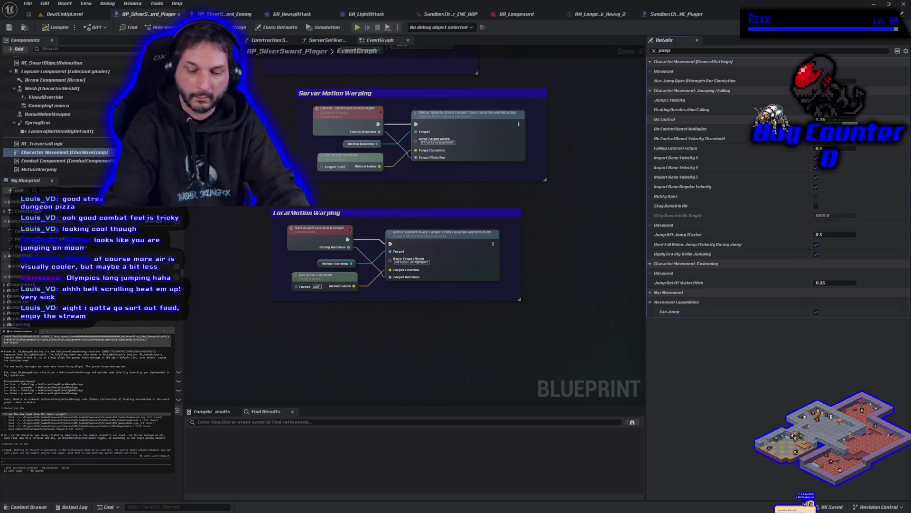
key("Return")
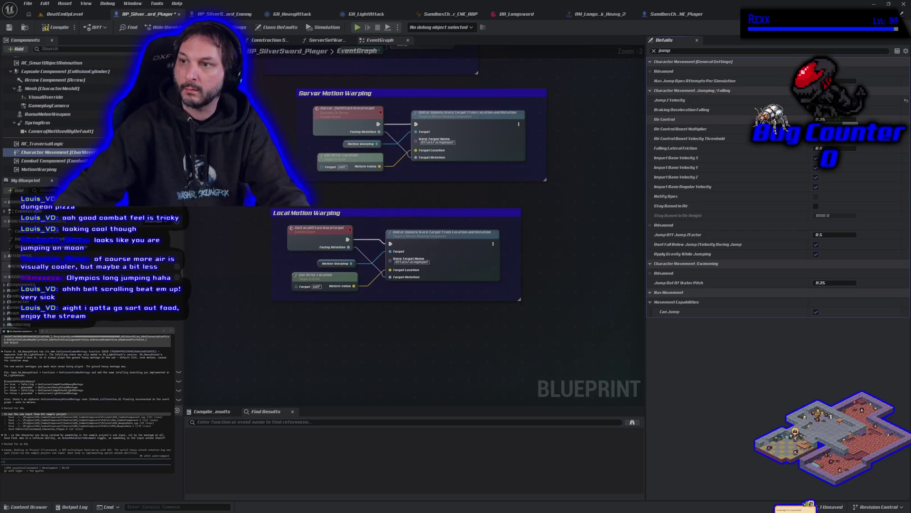
left_click(63, 14)
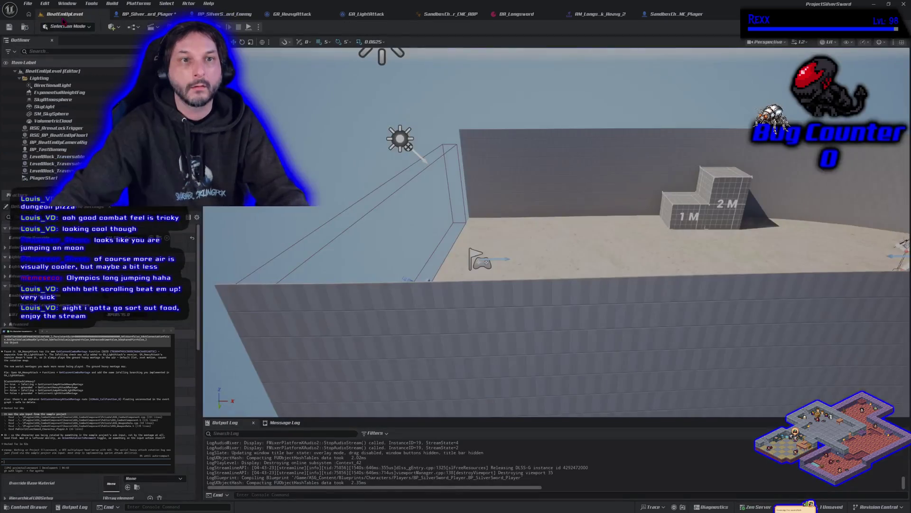
- Play-test three jumps, then bring up the AM_Longsword_Attack_Heavy_2 montage
key("alt+p")
key("space")
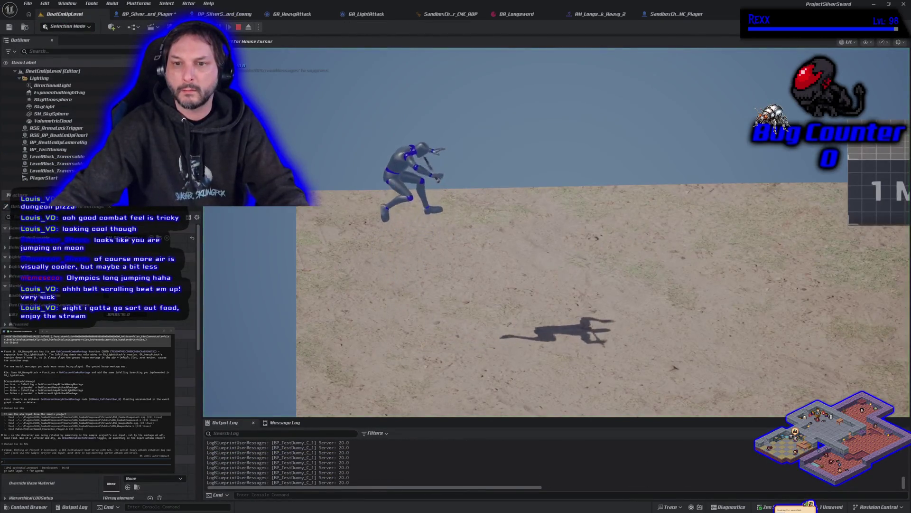
key("space")
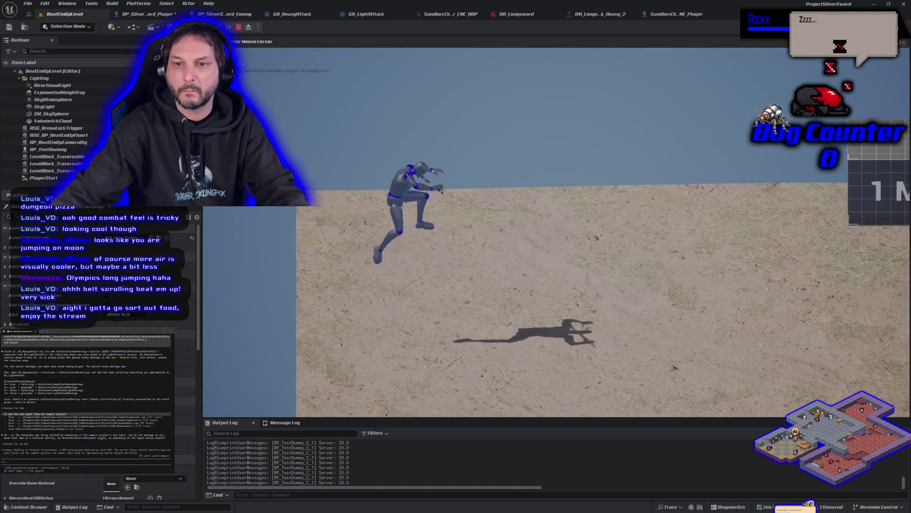
key("space")
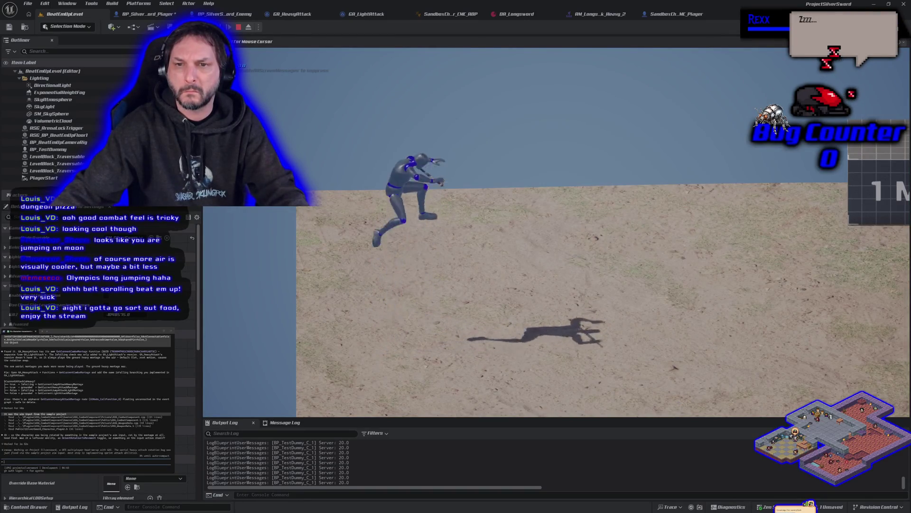
key("Escape")
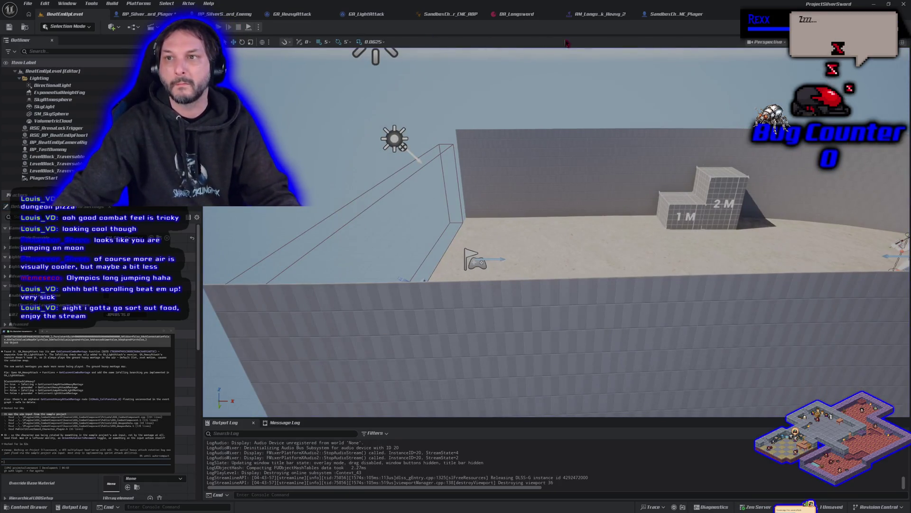
left_click(571, 15)
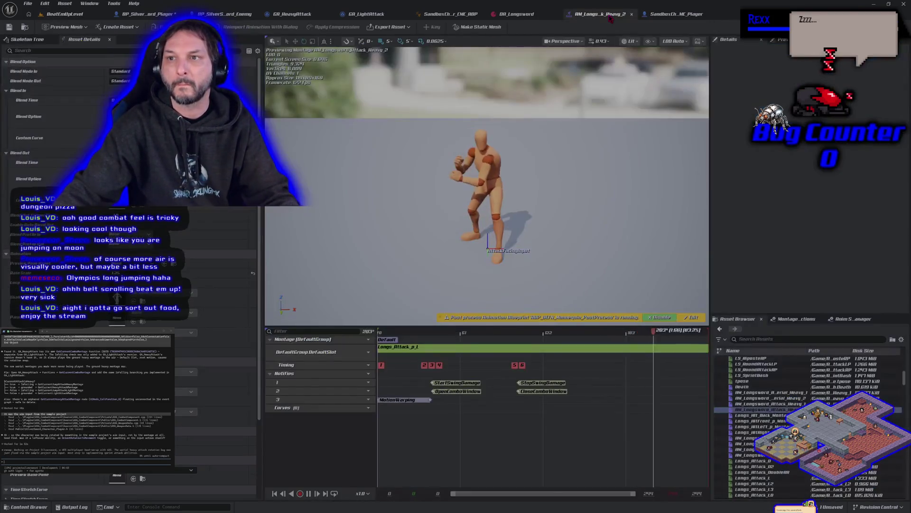
- Filter BP_SilverSword_Player's Details for gravity, then for jump settings
left_click(155, 15)
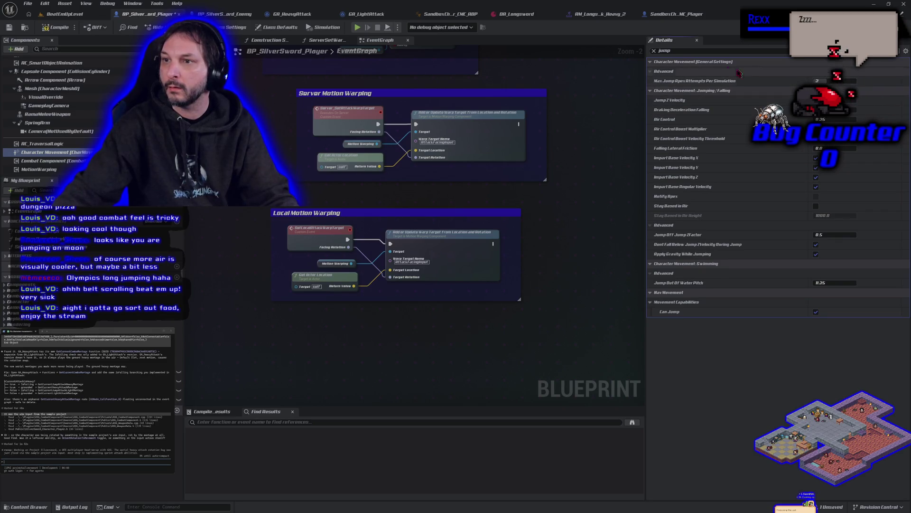
type("grav")
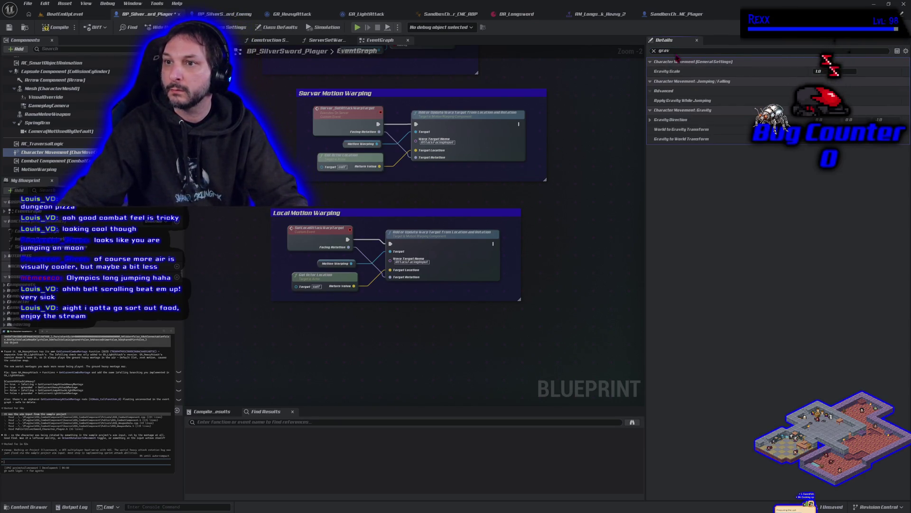
left_click(654, 52)
type("l")
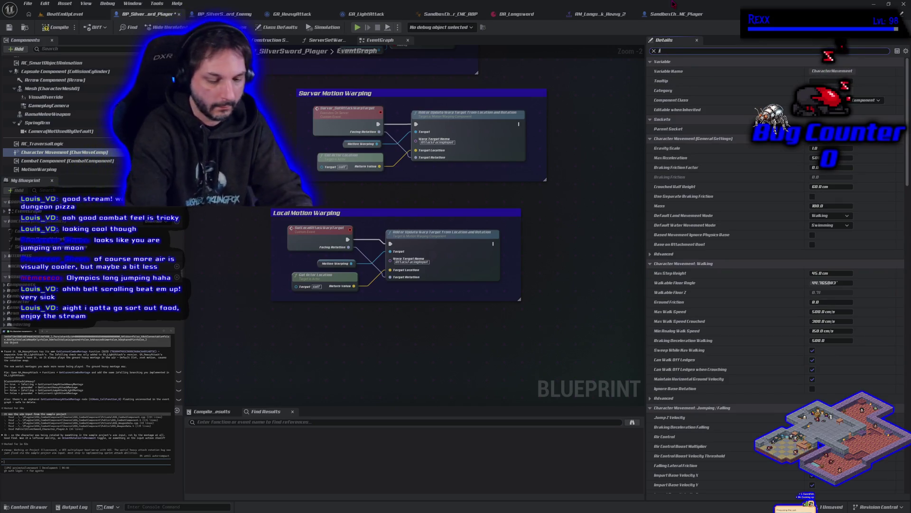
type("p")
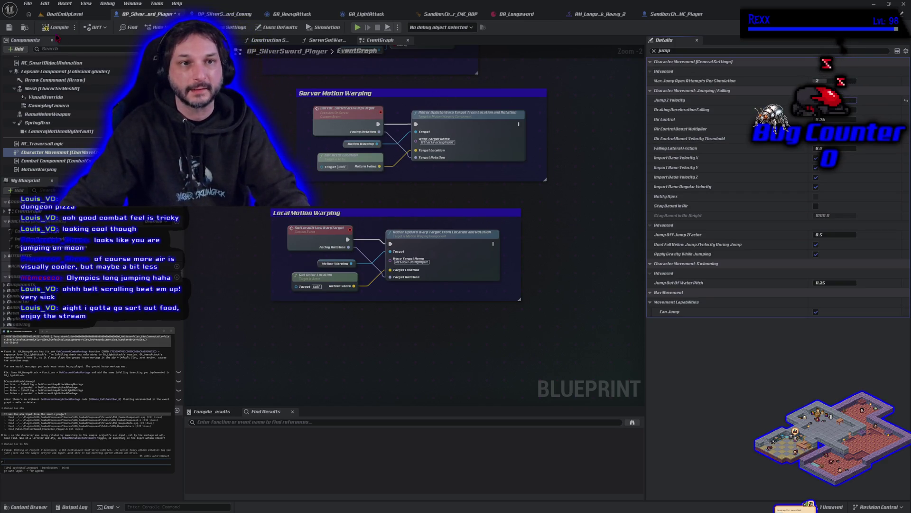
- Compile the blueprint, run a brief play test, and return to the blueprint
left_click(54, 27)
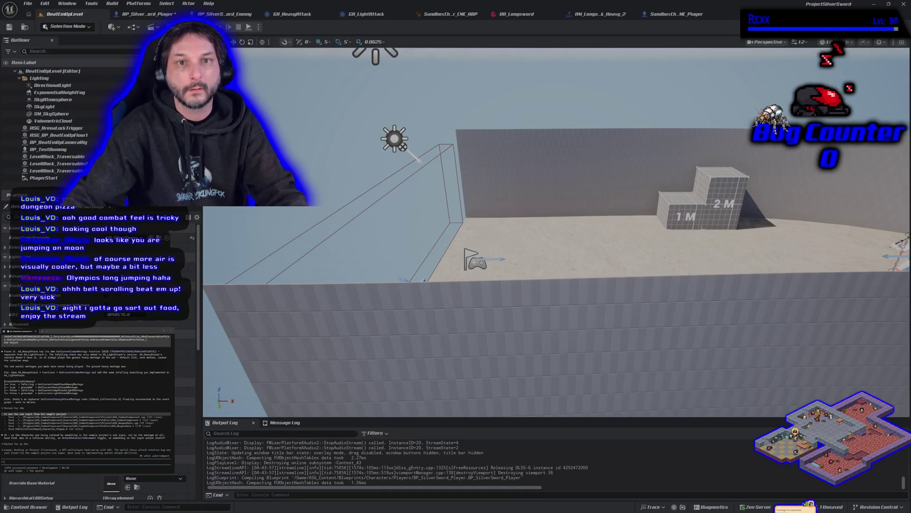
key("alt+p")
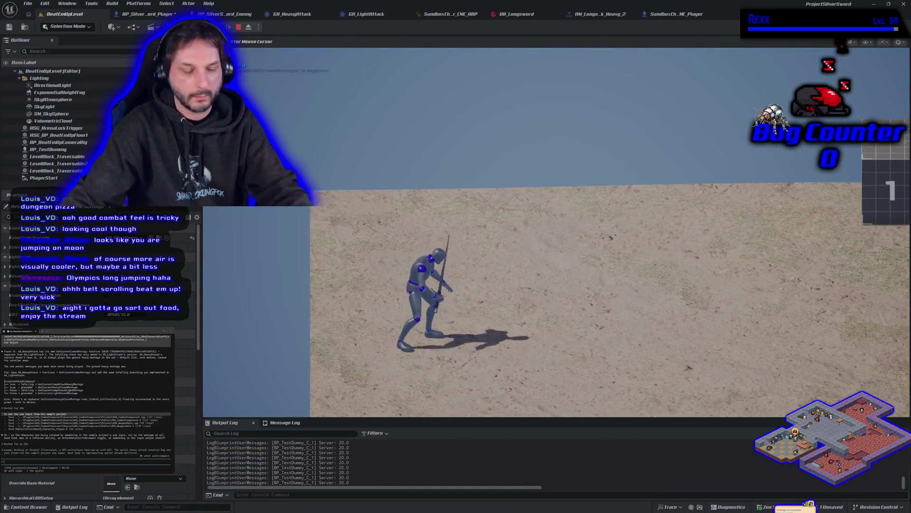
key("Escape")
left_click(142, 13)
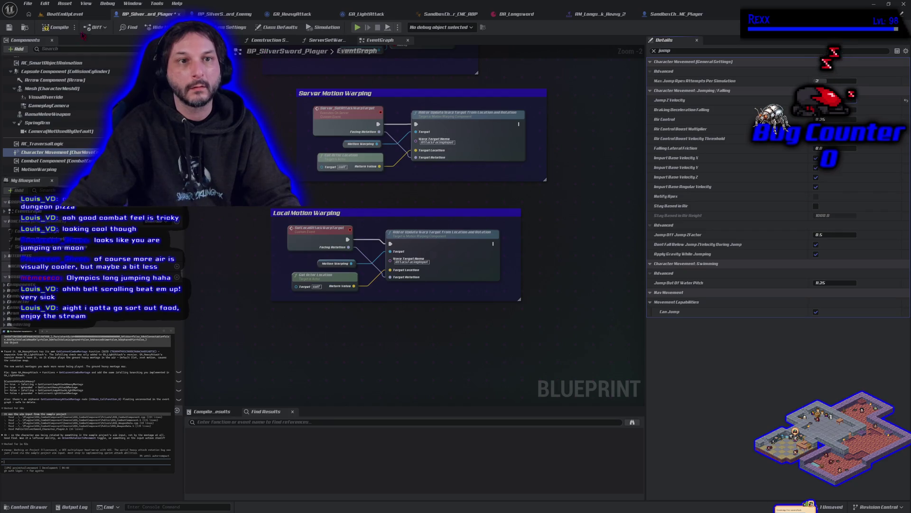
- In BeatEmUpLevel, dash at the dummy with sword swings and a leaping attack, then stop
left_click(64, 14)
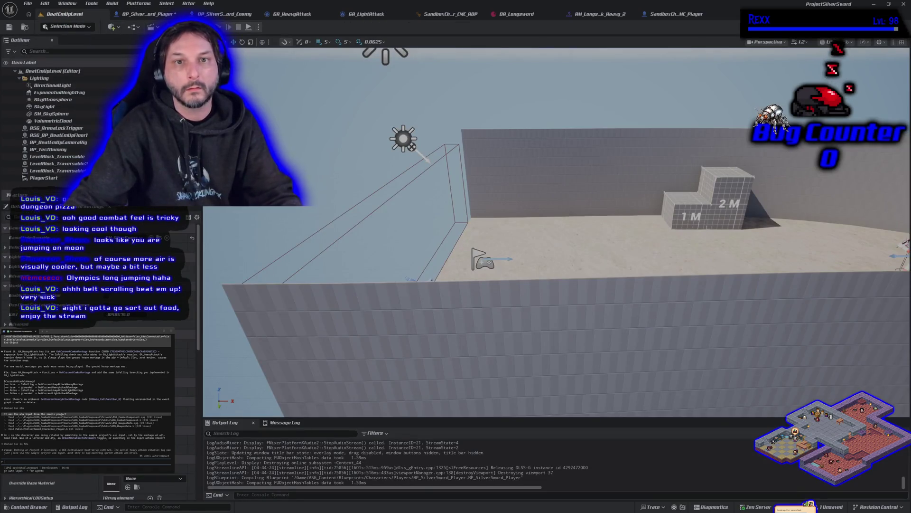
key("alt+p")
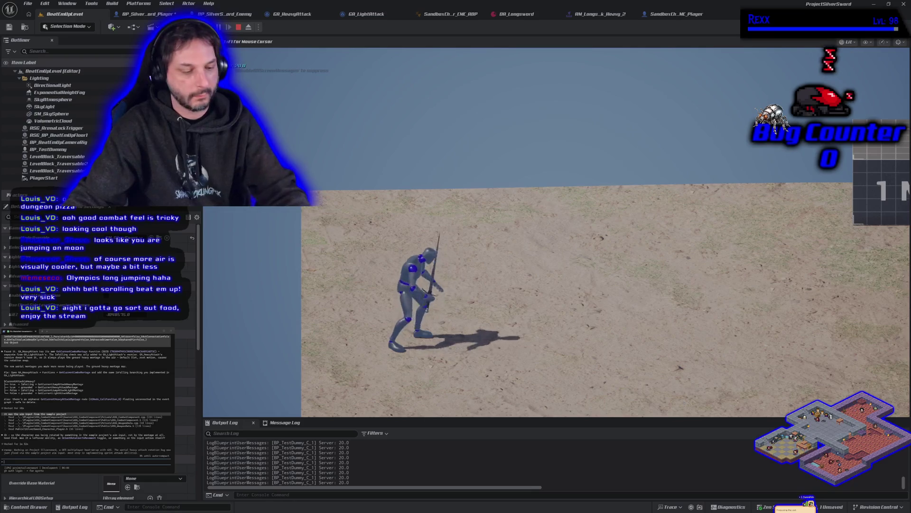
key("d")
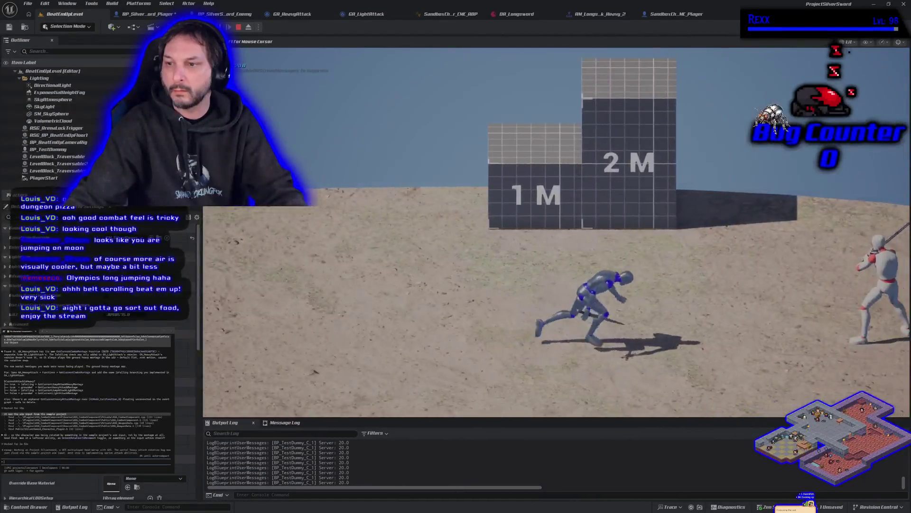
key("d")
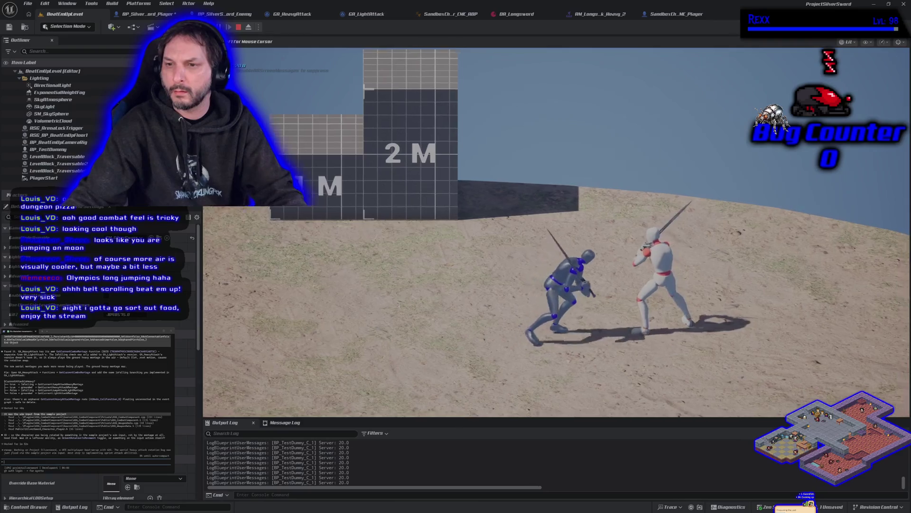
key("space")
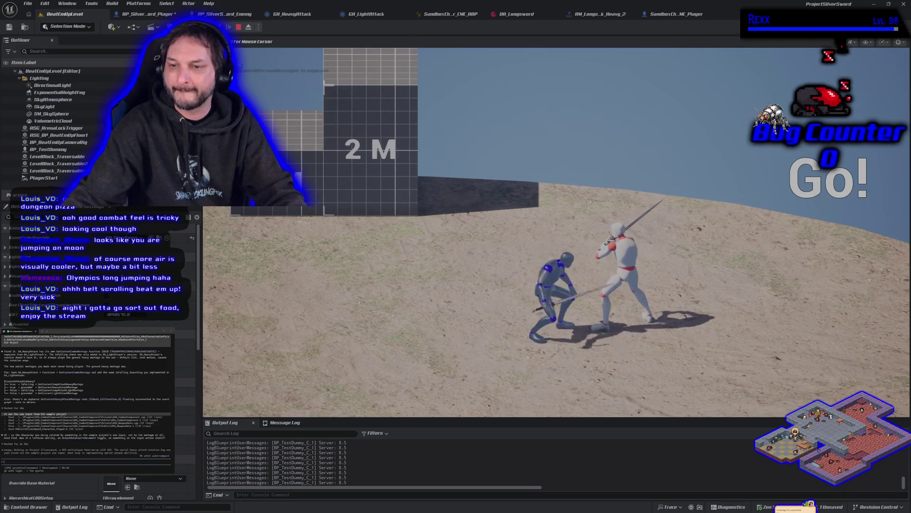
key("Escape")
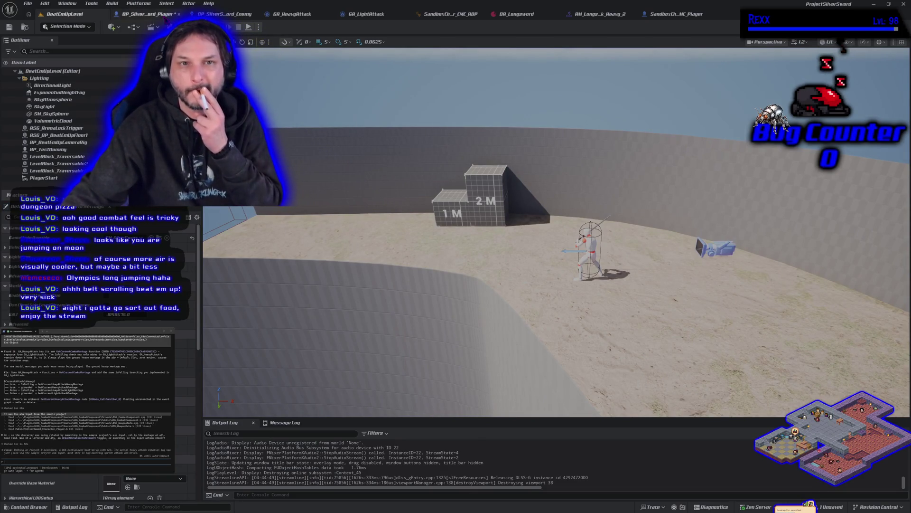
- Save BP_SilverSword_Player, glance at BP_SilverSword_Enemy, then return to BeatEmUpLevel
left_click(149, 14)
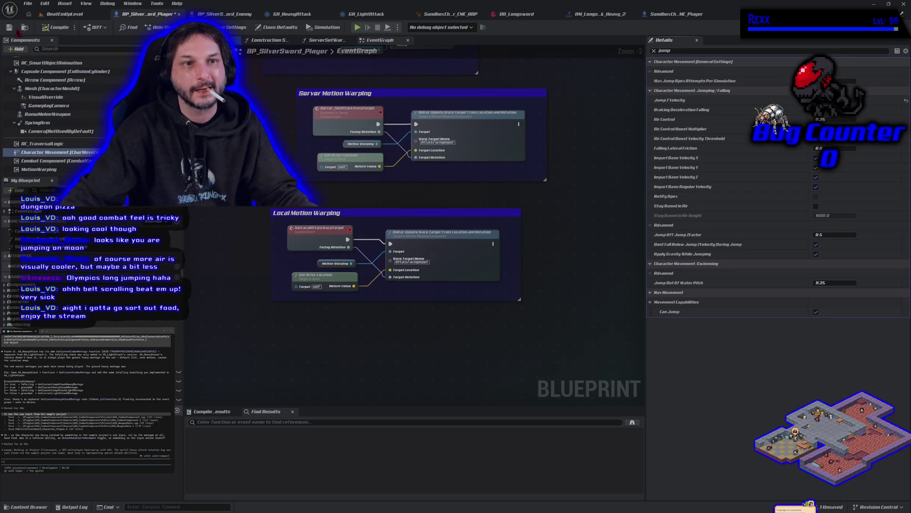
key("ctrl+s")
left_click(59, 13)
left_click(222, 14)
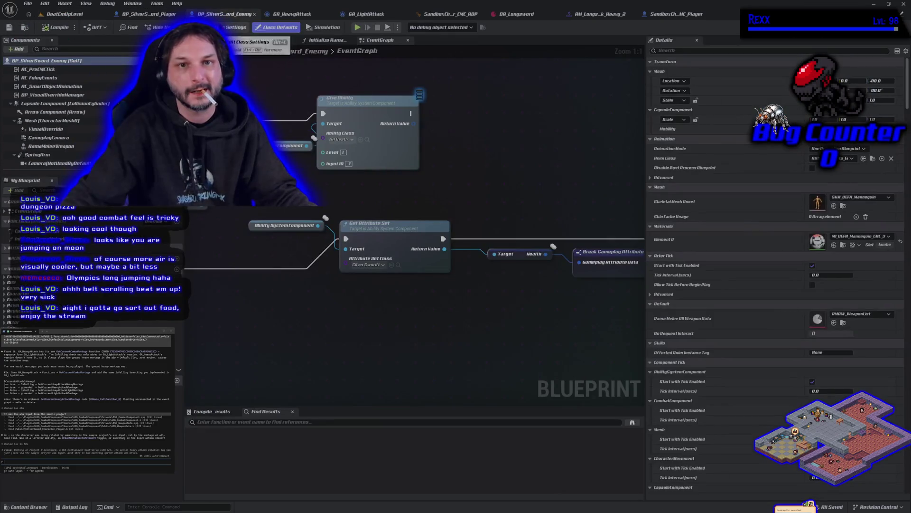
left_click(86, 15)
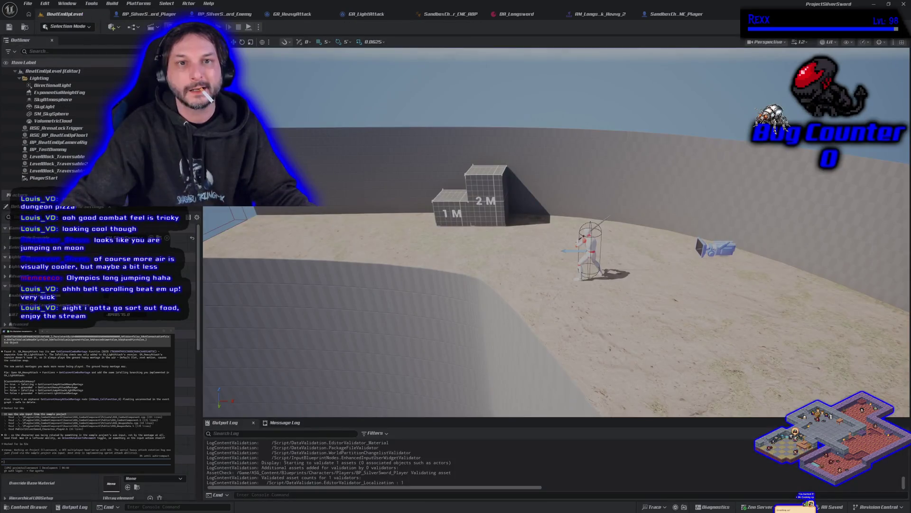
key("alt+p")
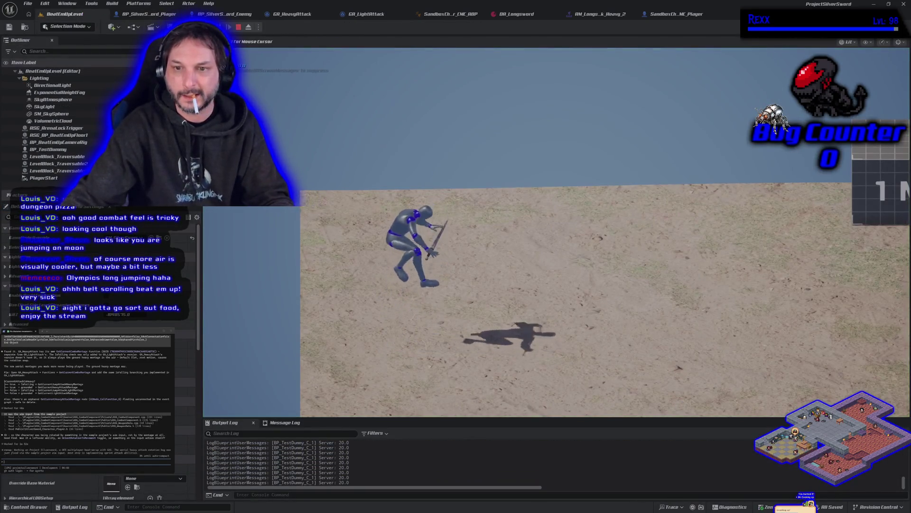
key("d")
key("space")
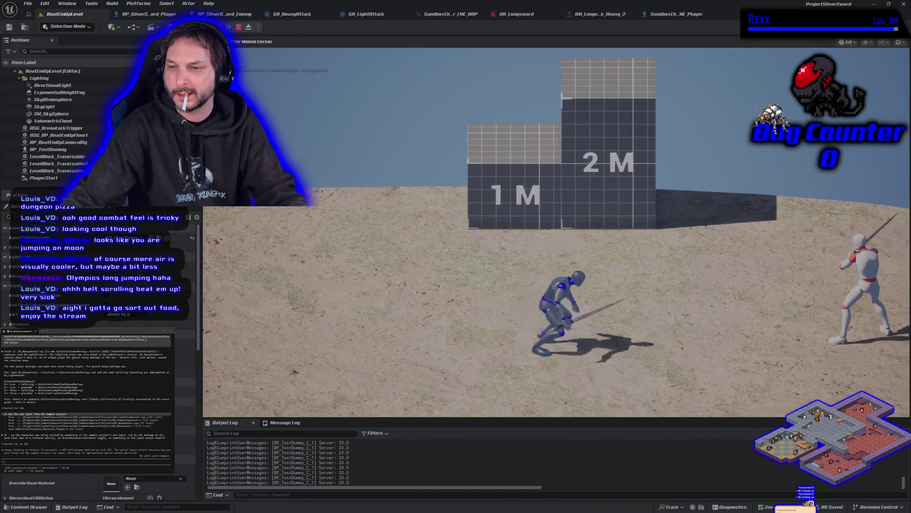
key("d")
key("j")
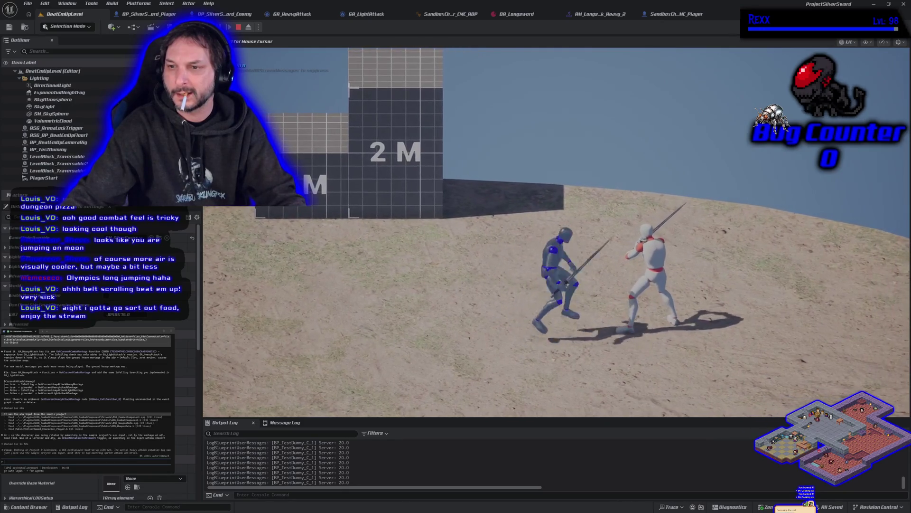
key("space")
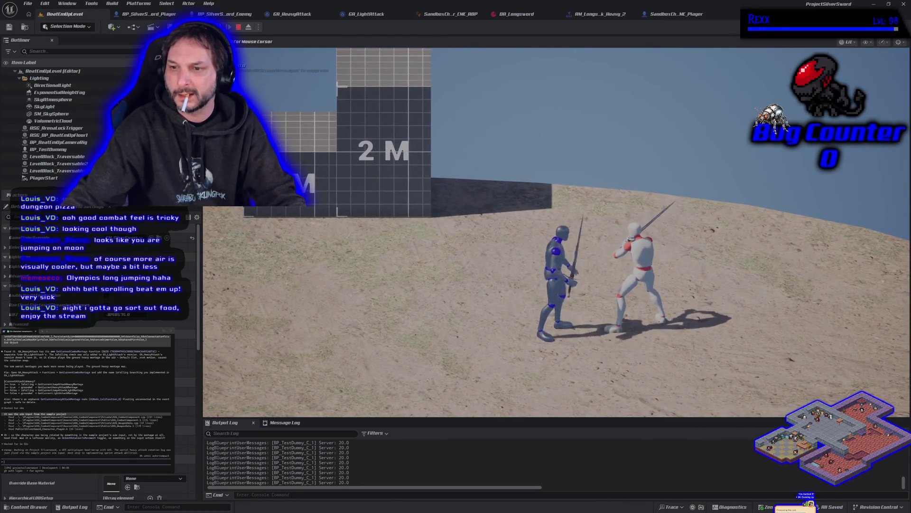
key("space")
key("j")
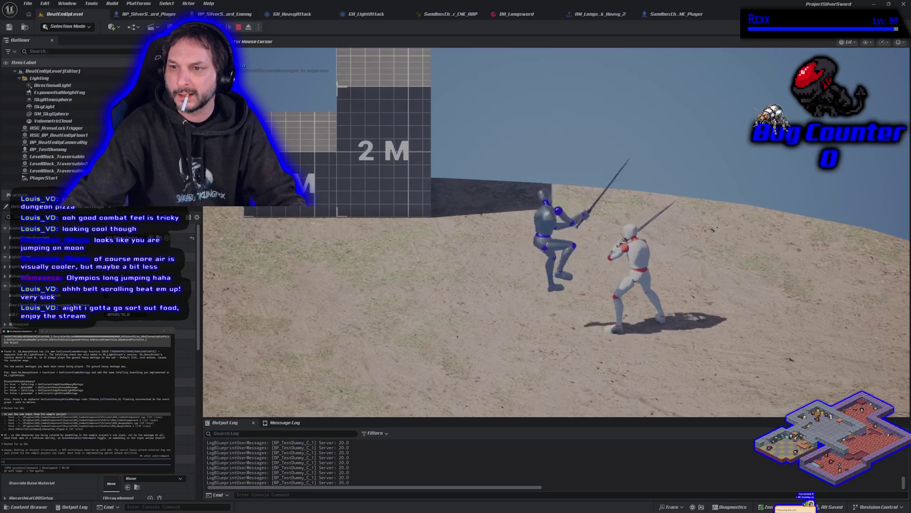
key("Escape")
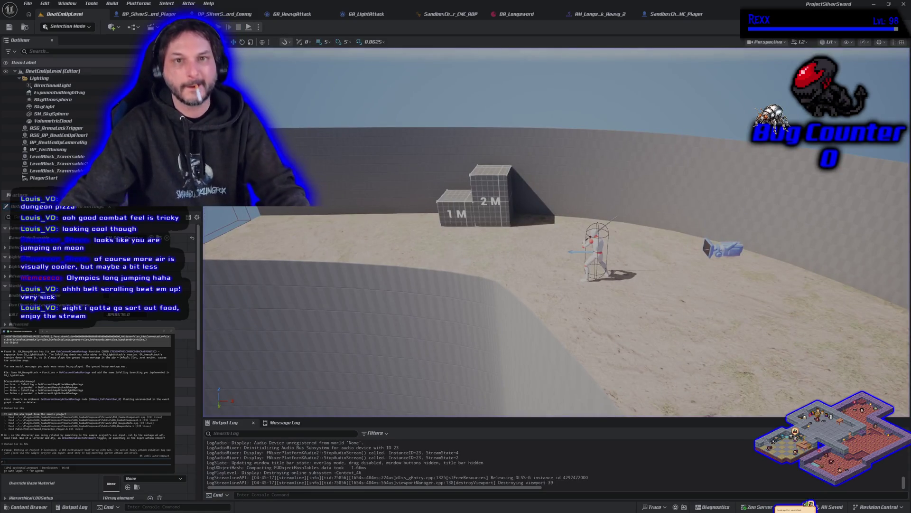
left_click(148, 14)
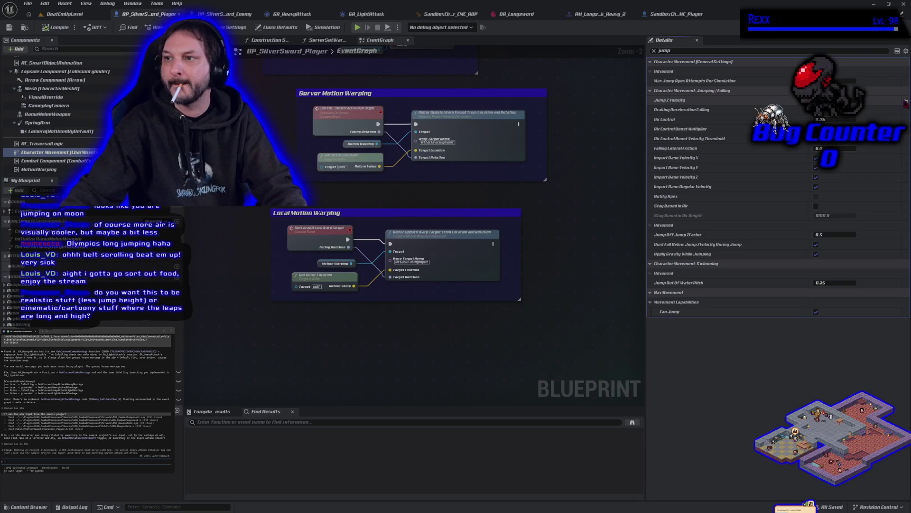
left_click(654, 51)
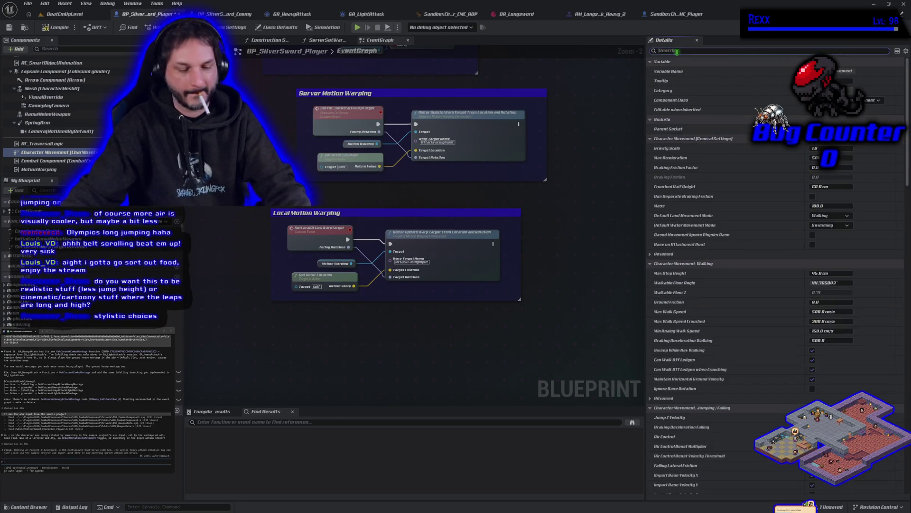
type("gra")
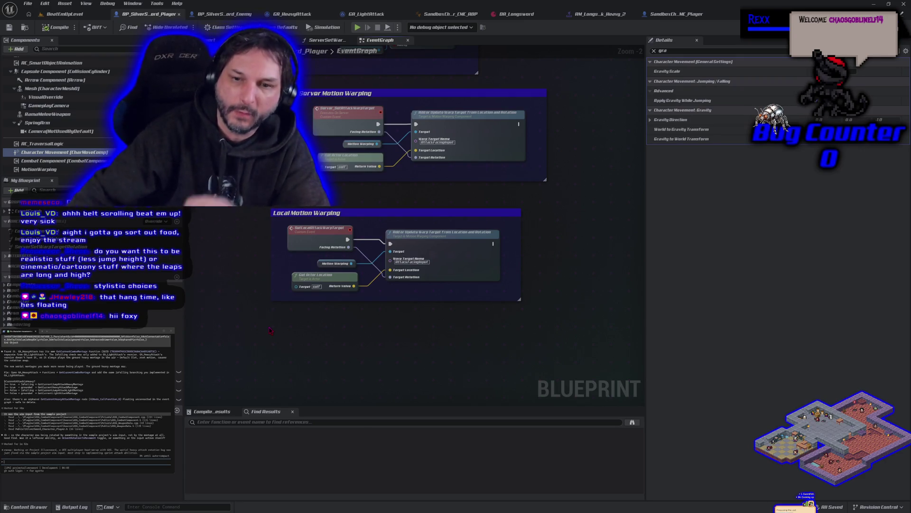
left_click(86, 15)
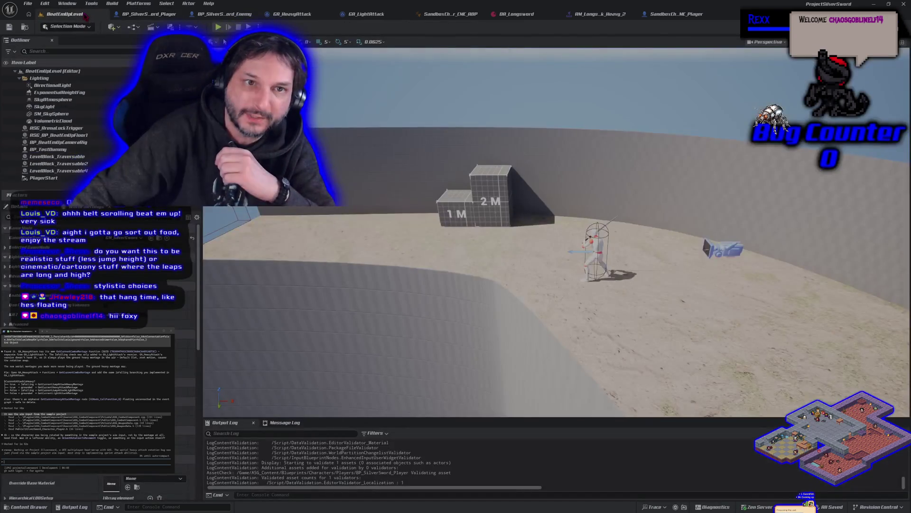
left_click(219, 28)
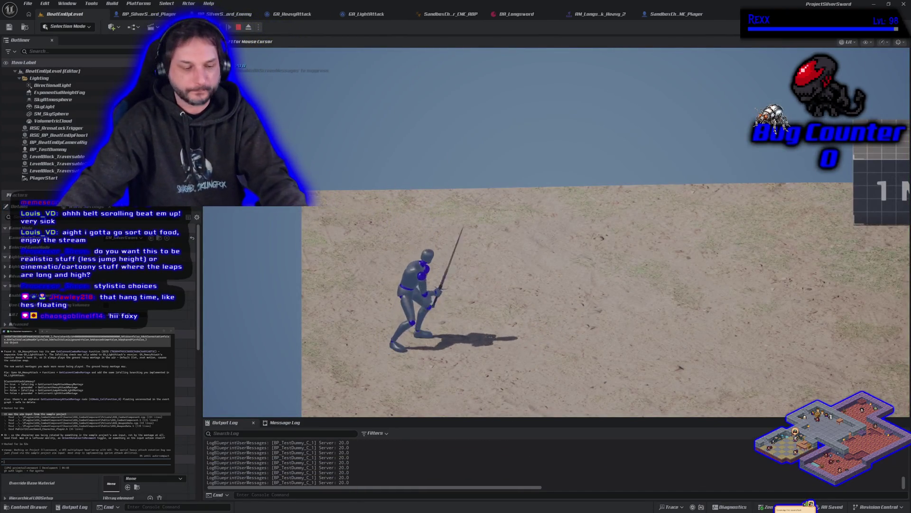
key("space")
key("space")
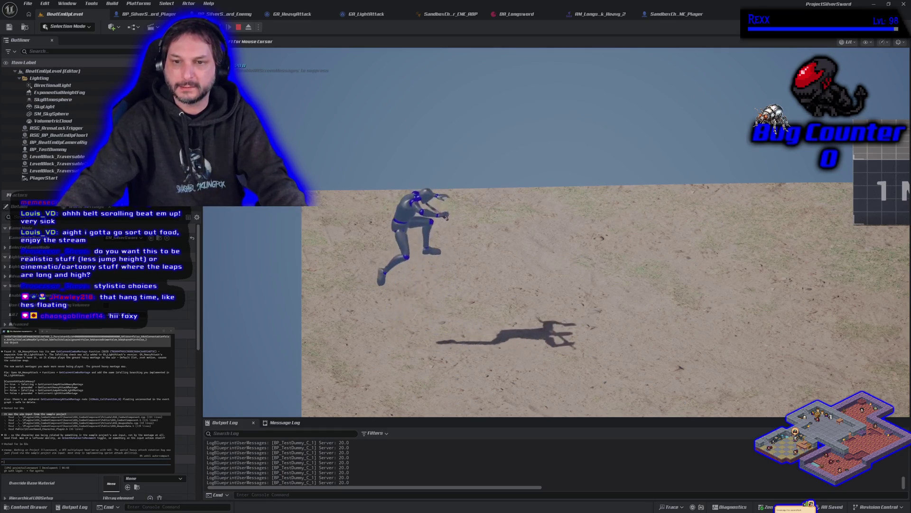
key("space")
key("d")
key("a")
key("space")
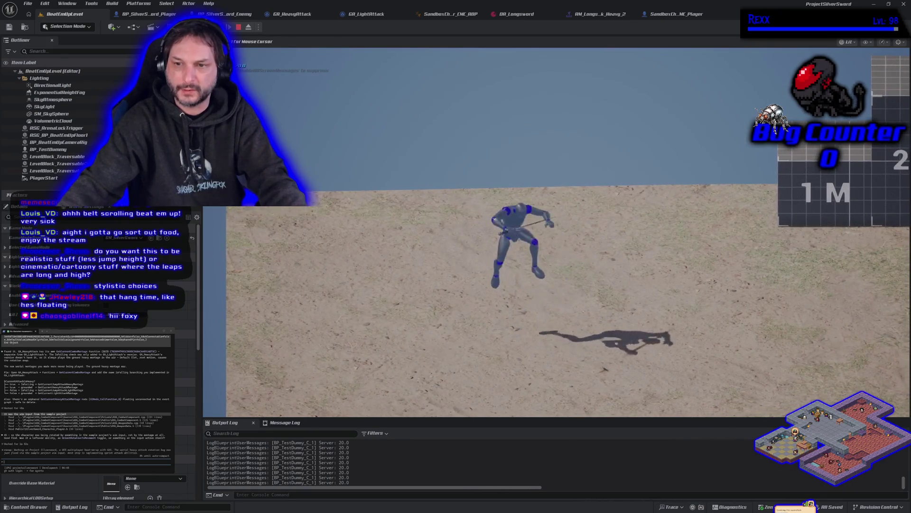
key("d")
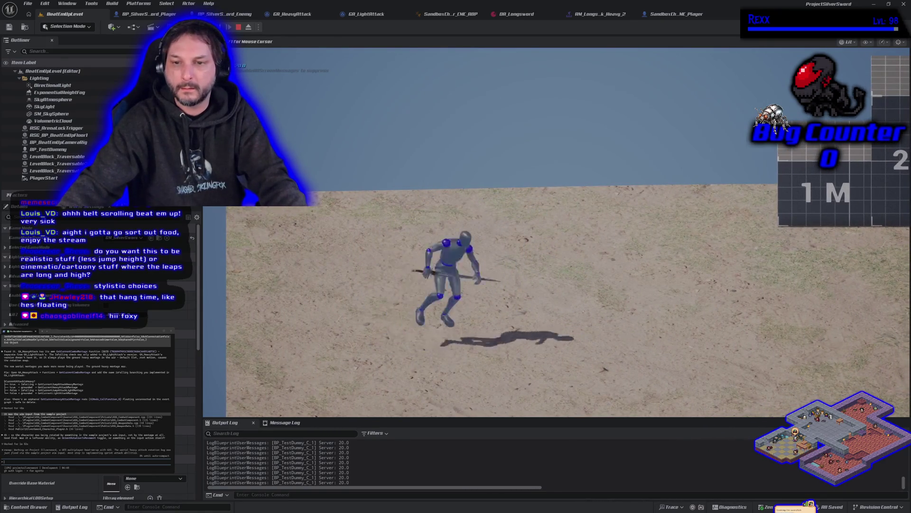
key("space")
key("d")
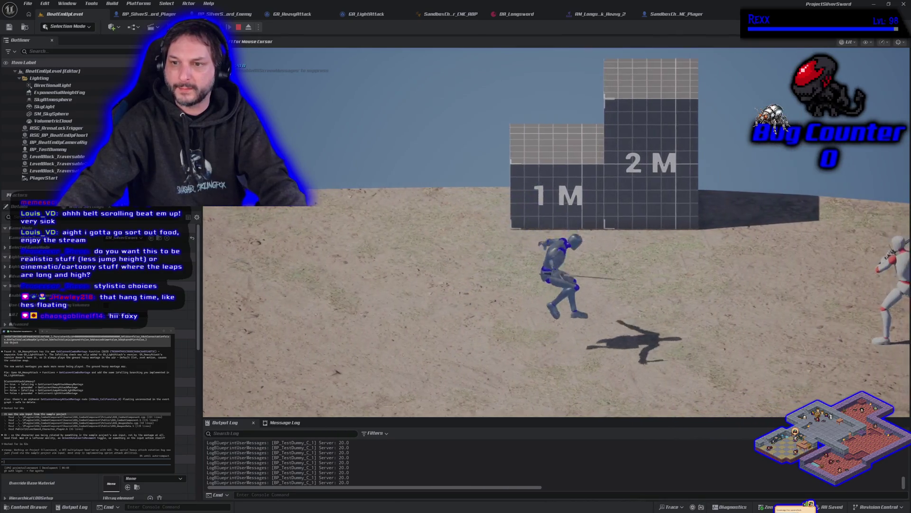
key("space")
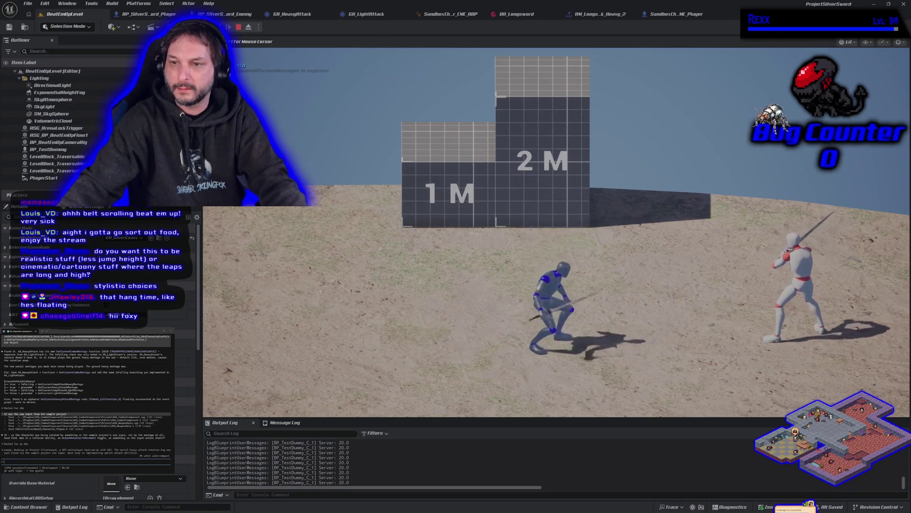
key("d")
key("space")
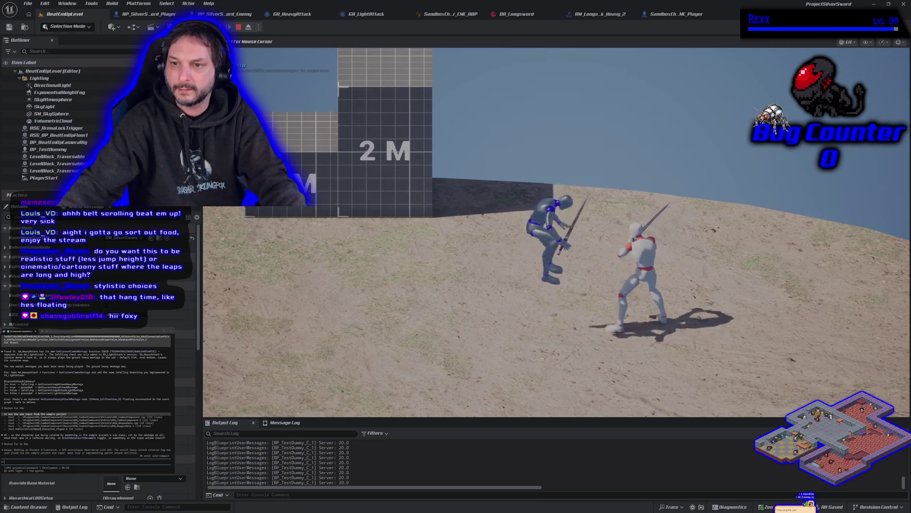
key("space")
key("a")
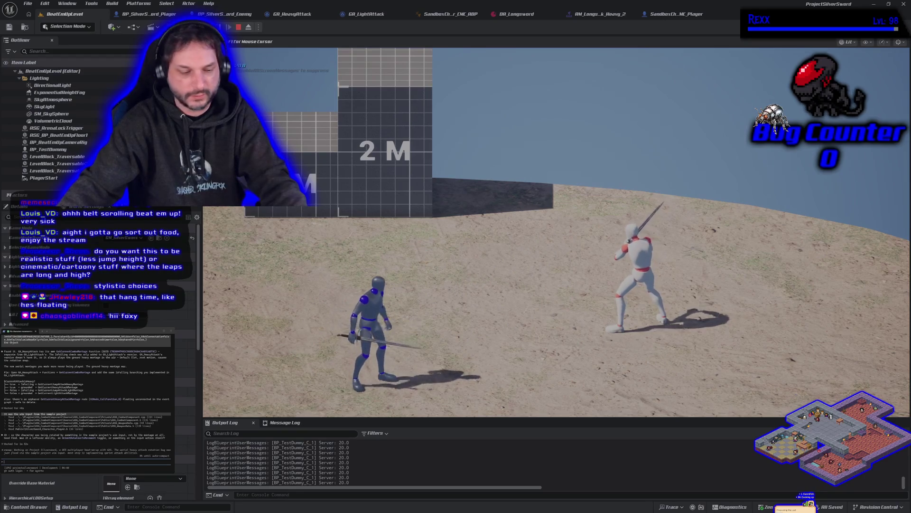
key("Escape")
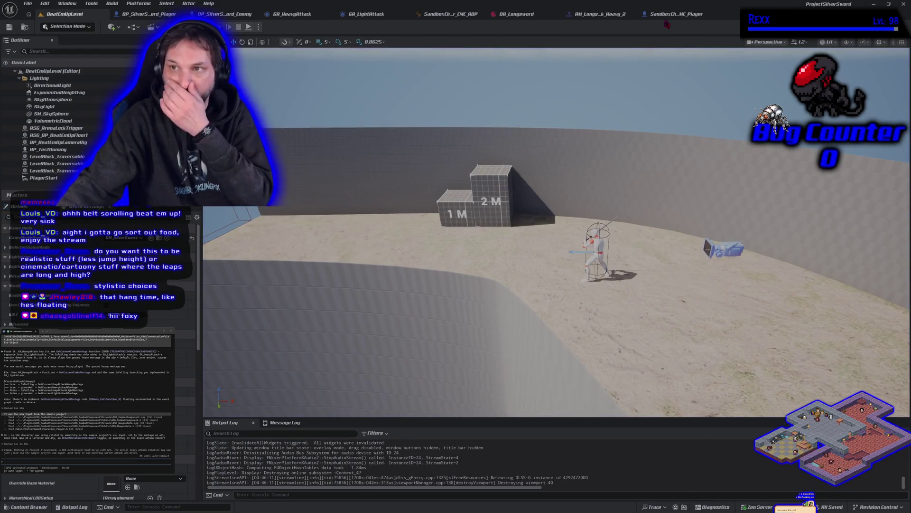
left_click(162, 14)
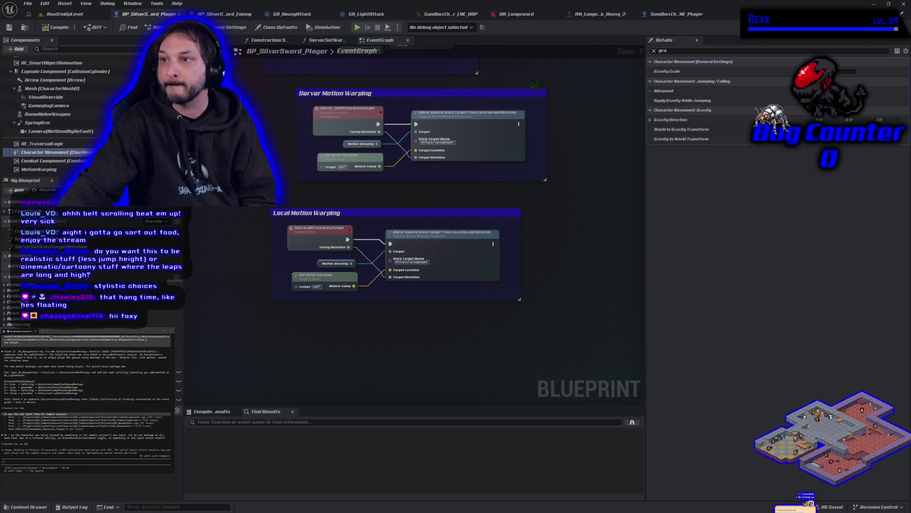
- Lower BP_SilverSword_Player's Jump Z Velocity from 500 to 475 cm/s
left_click(655, 51)
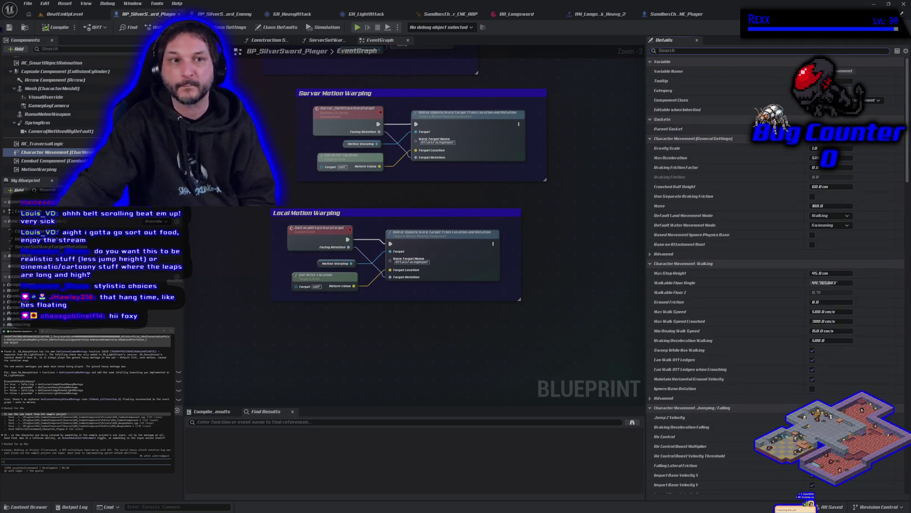
left_click(60, 15)
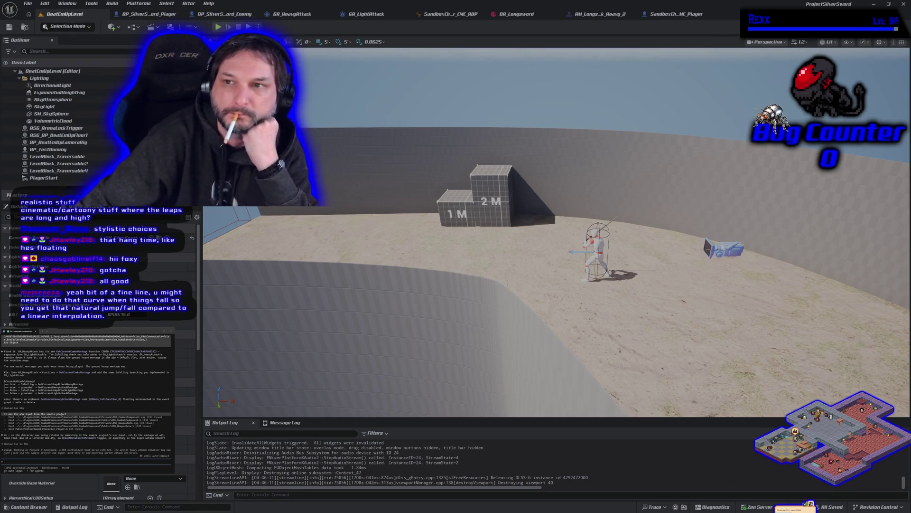
left_click(137, 15)
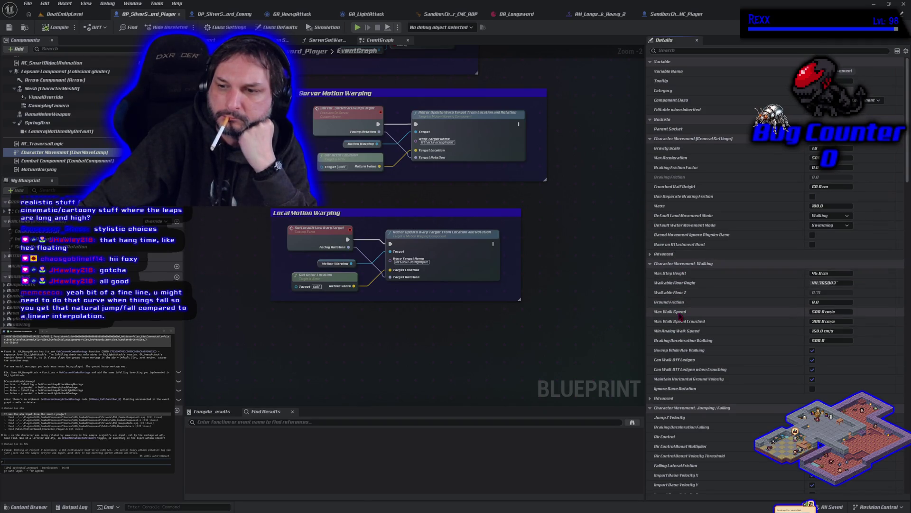
mouse_move(680, 316)
scroll(680, 316, "down", 5)
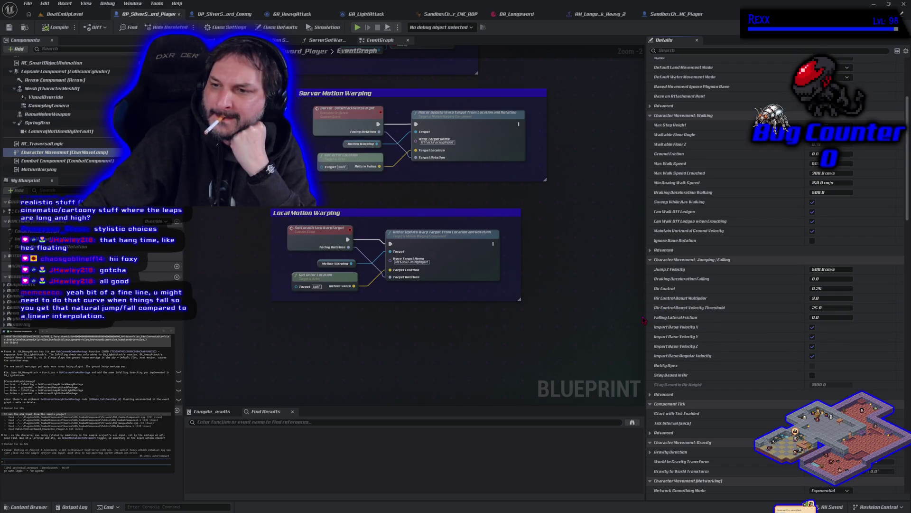
left_click(815, 270)
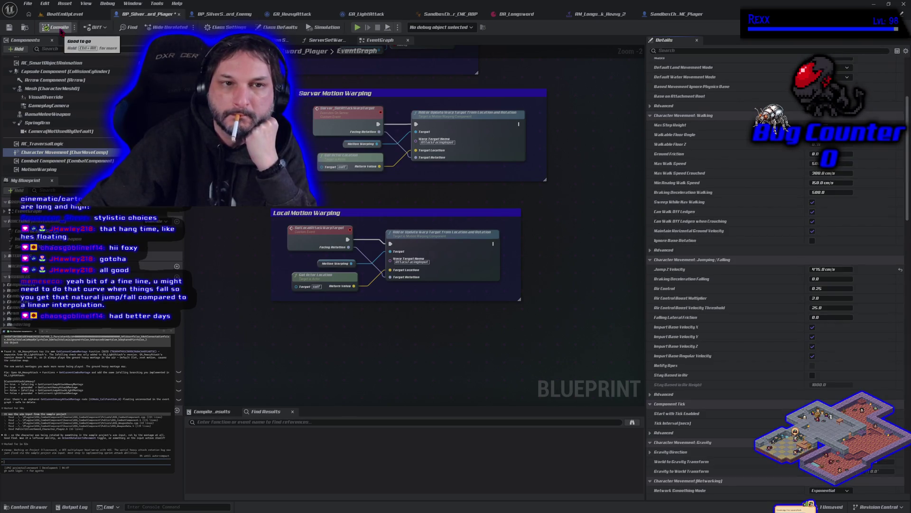
left_click(64, 14)
- After a quick test, save the player blueprint and start a new play session
key("alt+p")
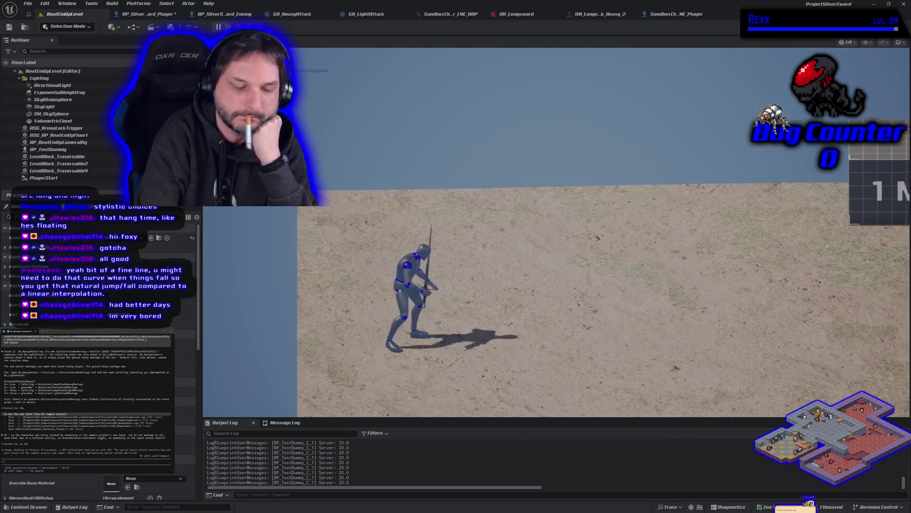
key("Escape")
left_click(147, 14)
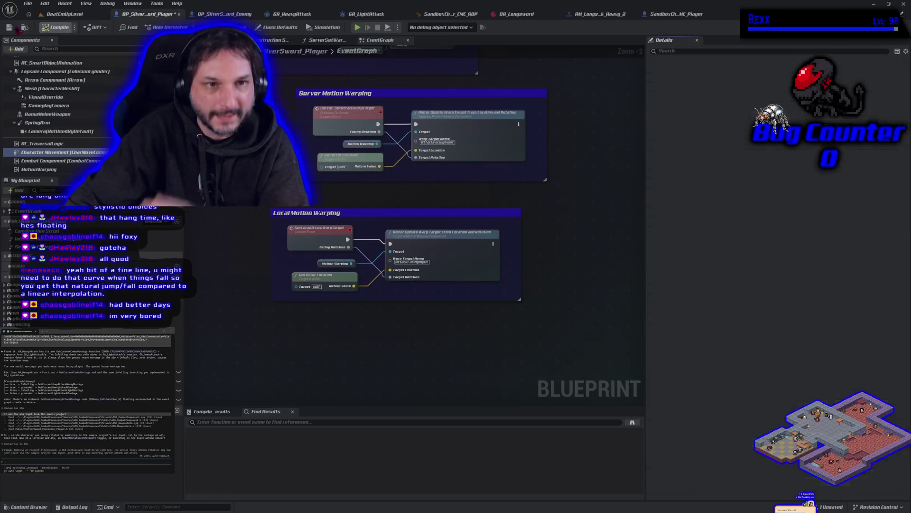
left_click(10, 29)
left_click(60, 14)
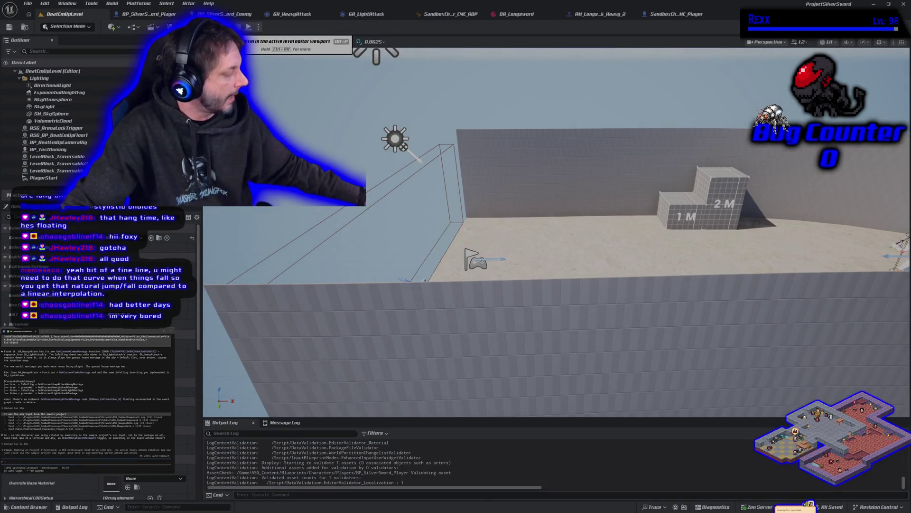
left_click(229, 27)
- Run the character across the sand around the white dummy, leaping once
key("d")
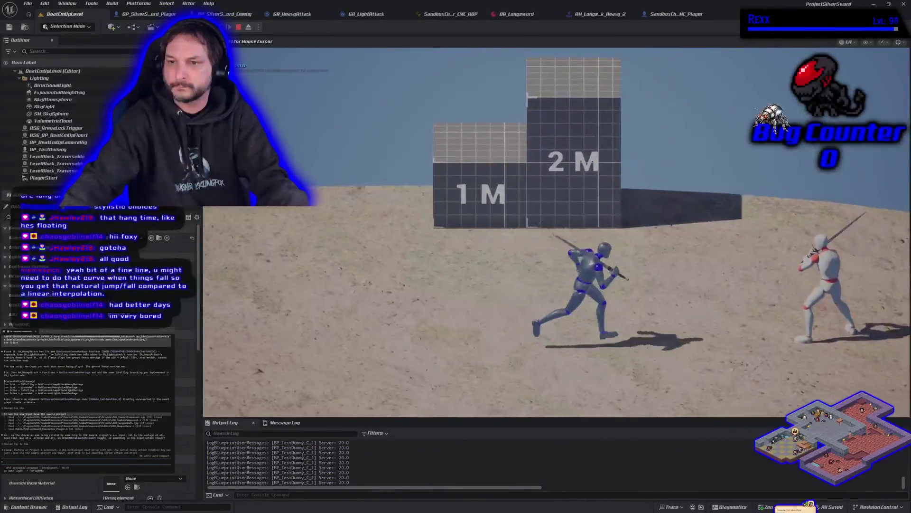
key("a")
key("w")
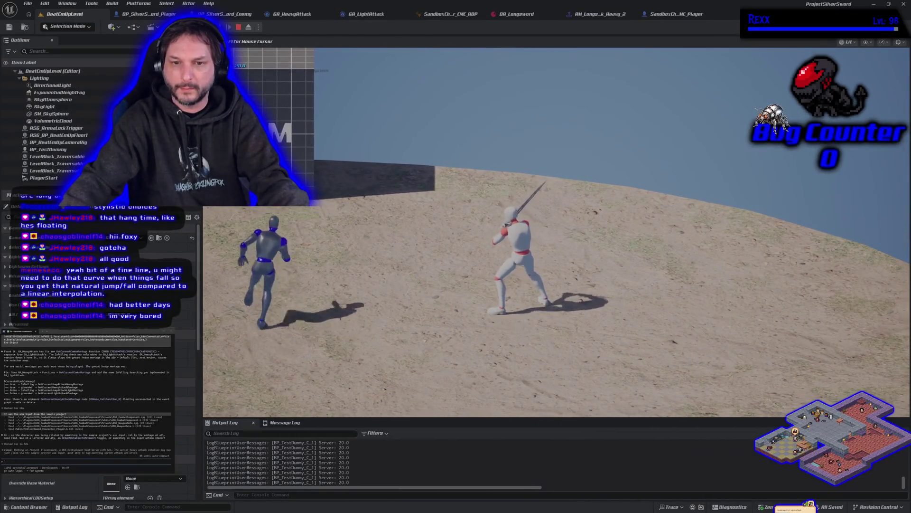
key("d")
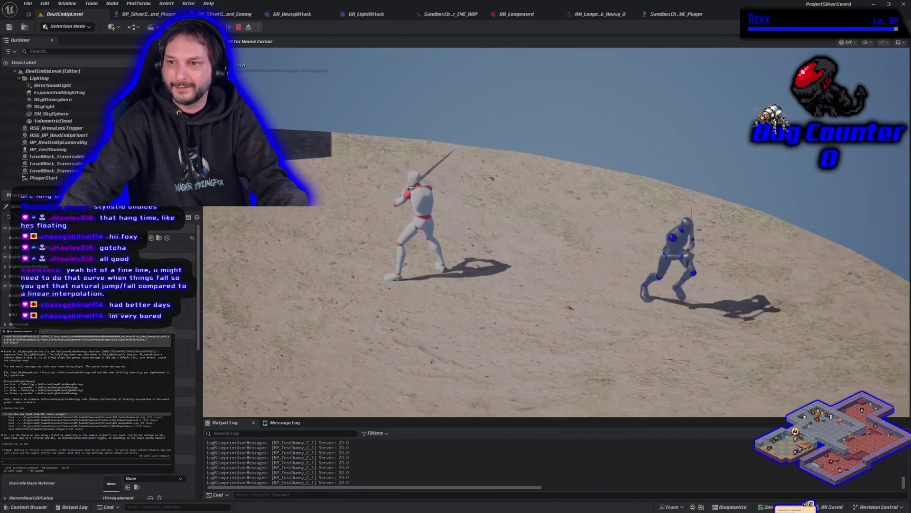
key("a")
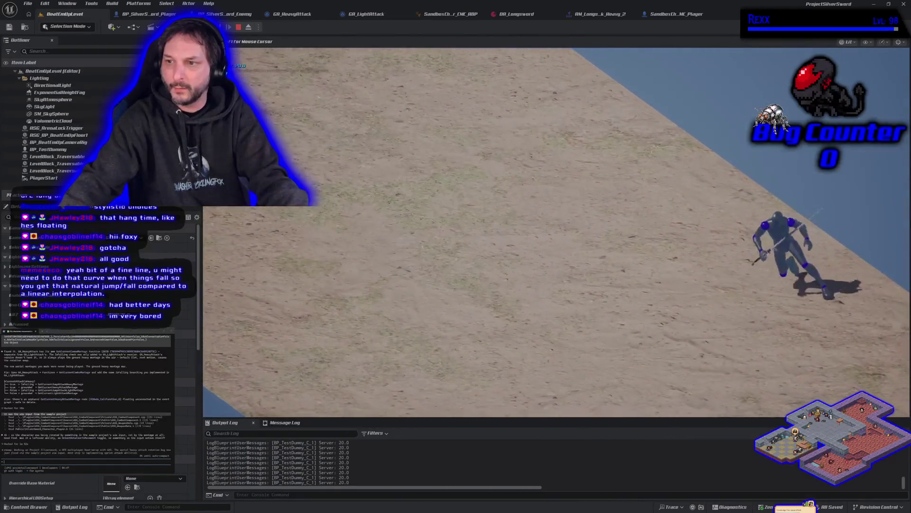
key("d")
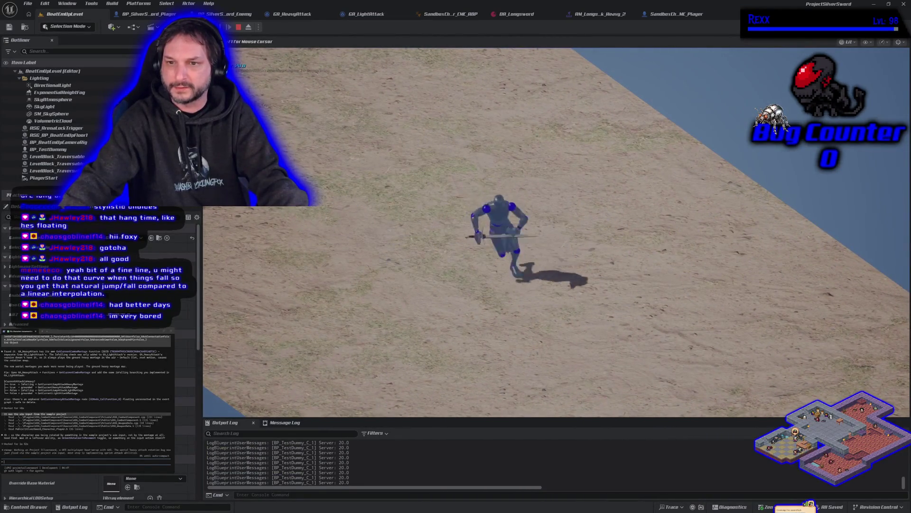
key("space")
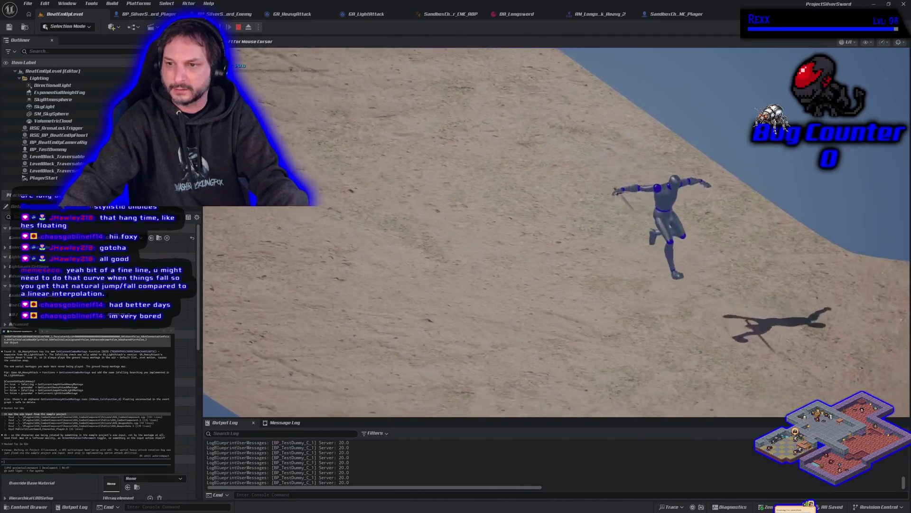
key("a")
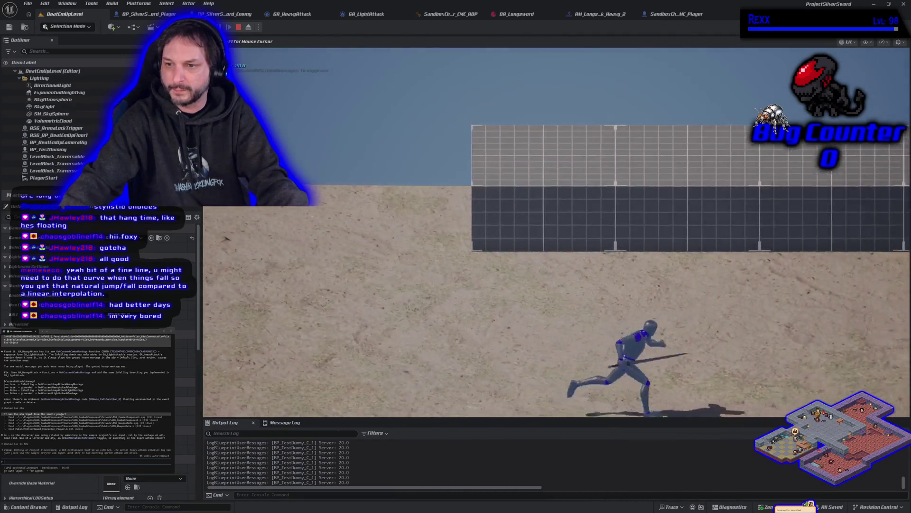
key("w")
- Keep running back and forth between the back wall and the camera
key("s")
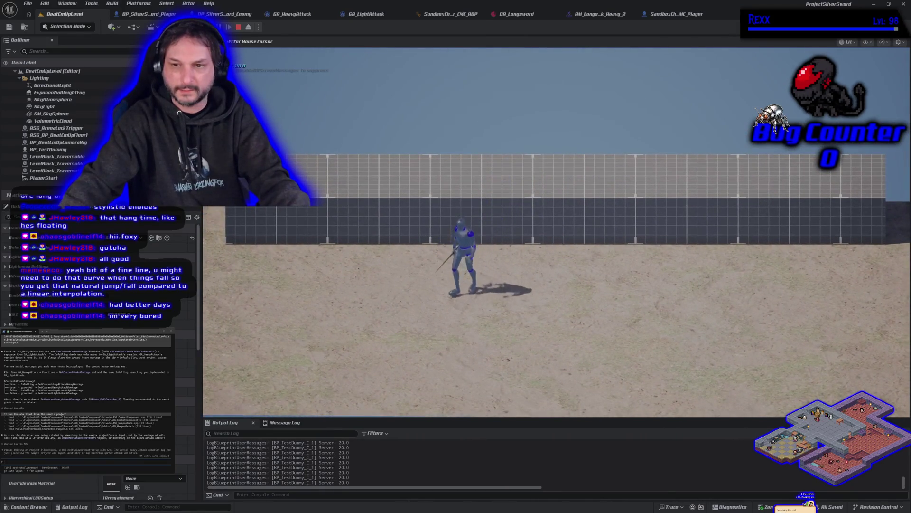
key("d")
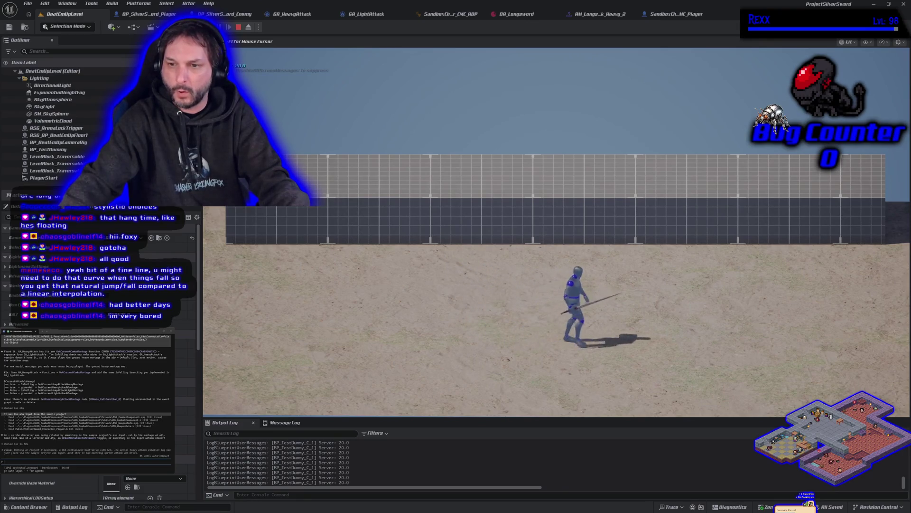
key("w")
key("a")
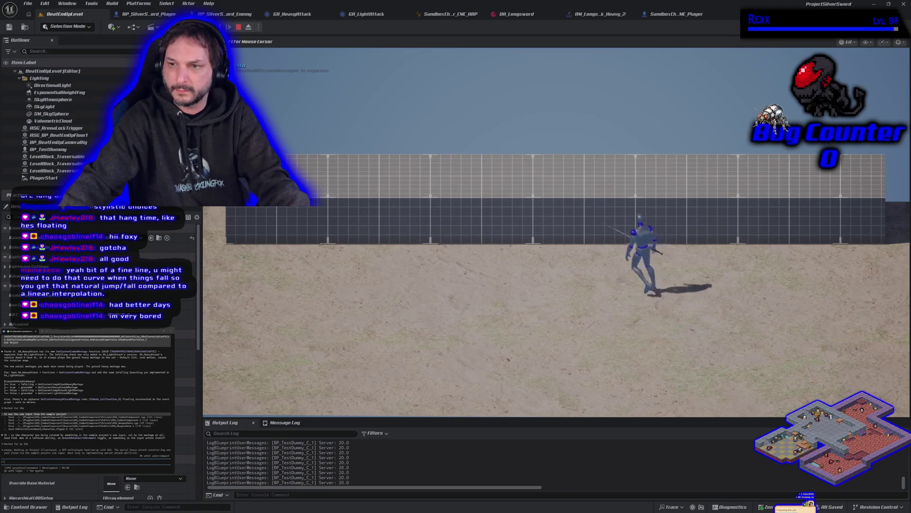
key("s")
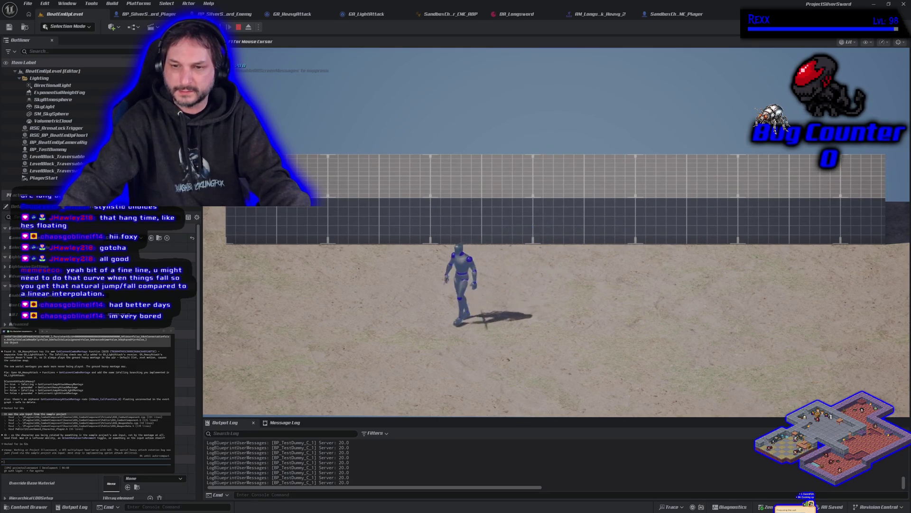
key("d")
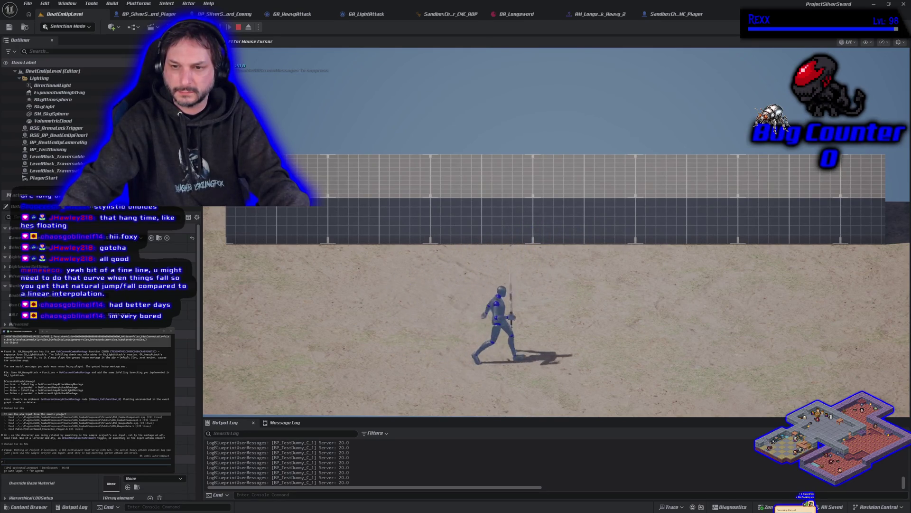
key("w")
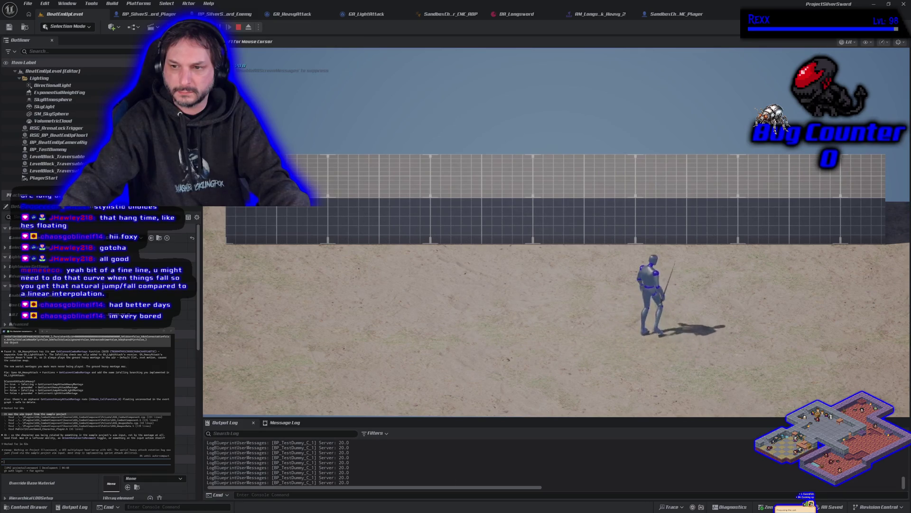
key("a")
key("a")
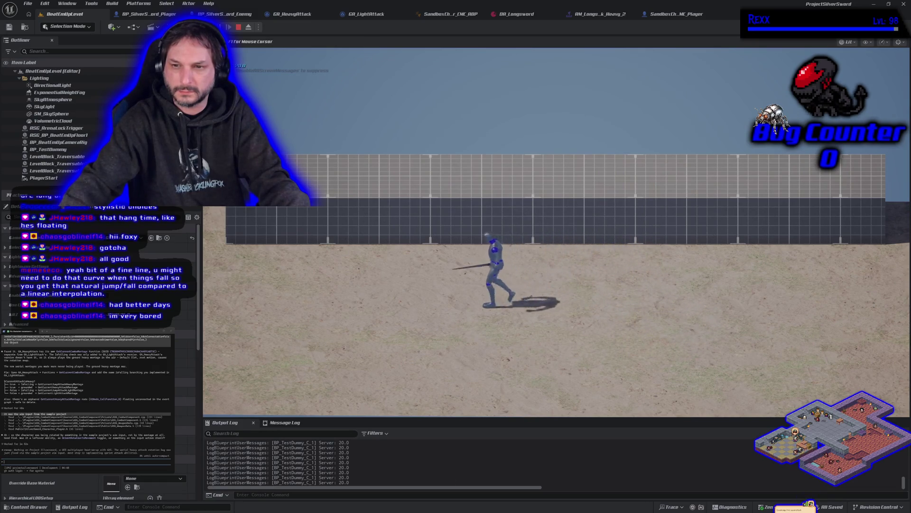
key("s")
key("d")
key("w")
key("a")
- Draw the sword, jump and swing it midair across the arena, then end play
key("s")
key("d")
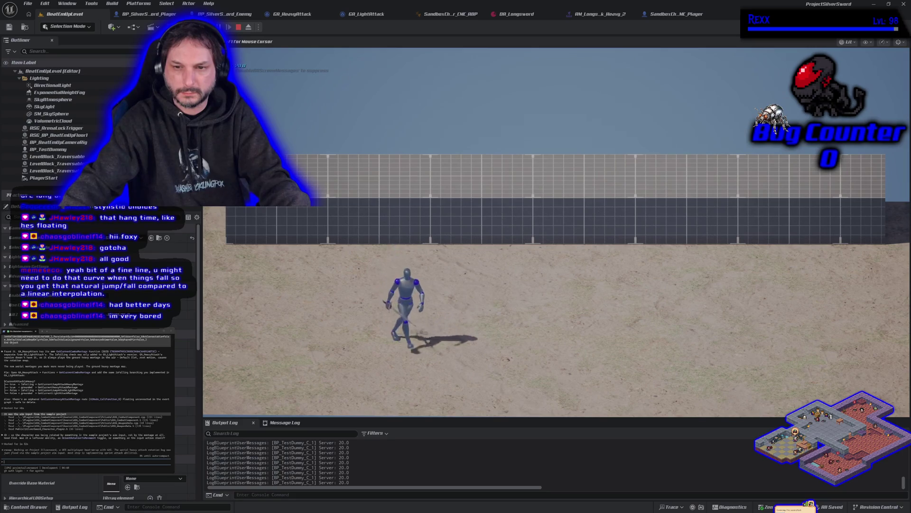
key("a")
key("d")
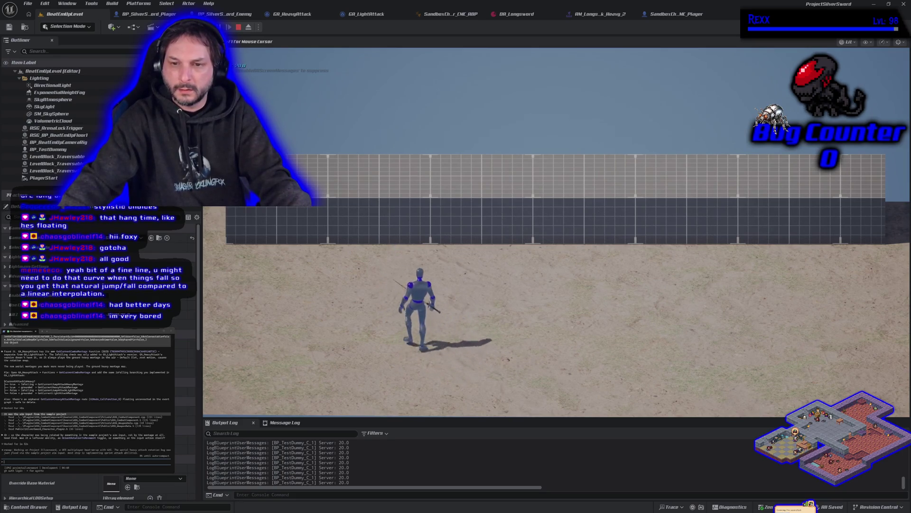
key("d")
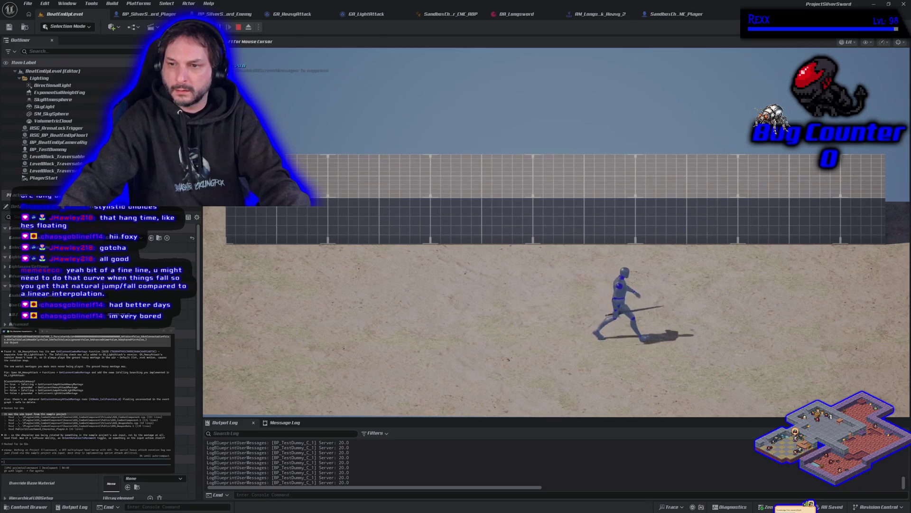
key("a")
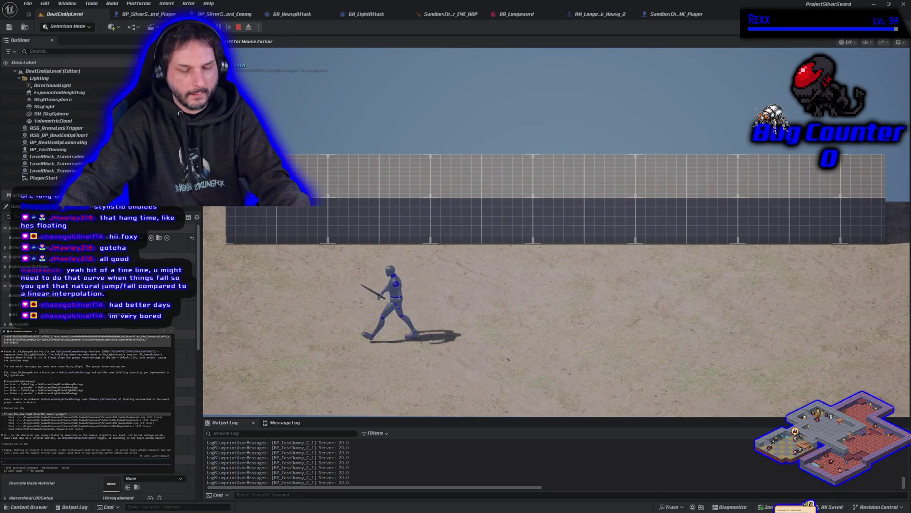
key("d")
key("space")
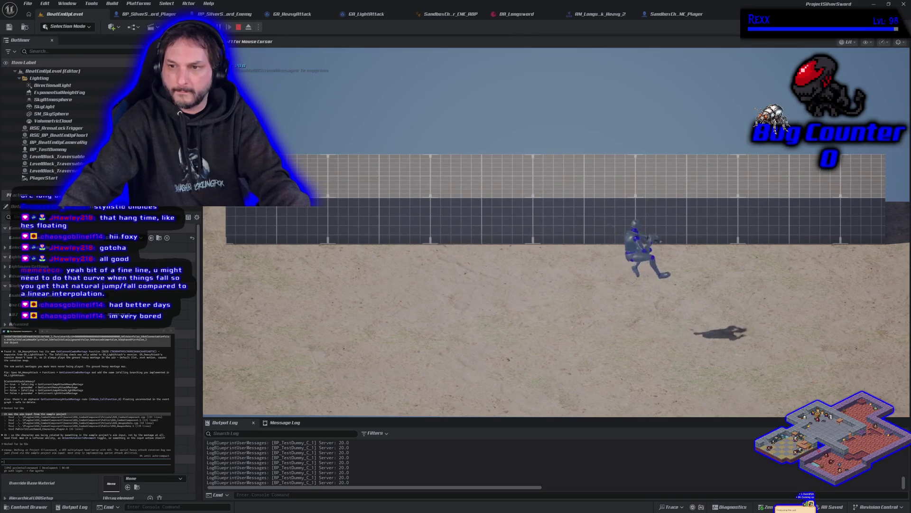
key("a")
key("space")
key("space")
key("space")
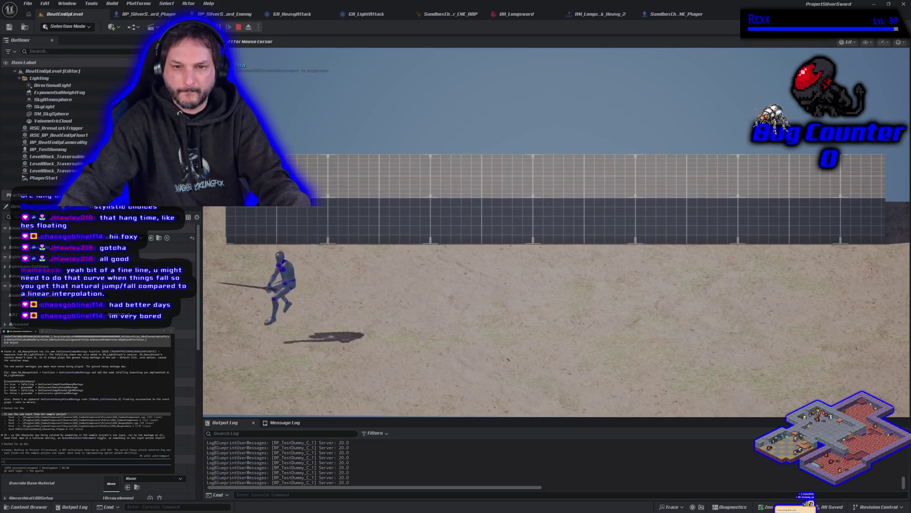
key("d")
key("space")
key("space")
key("d")
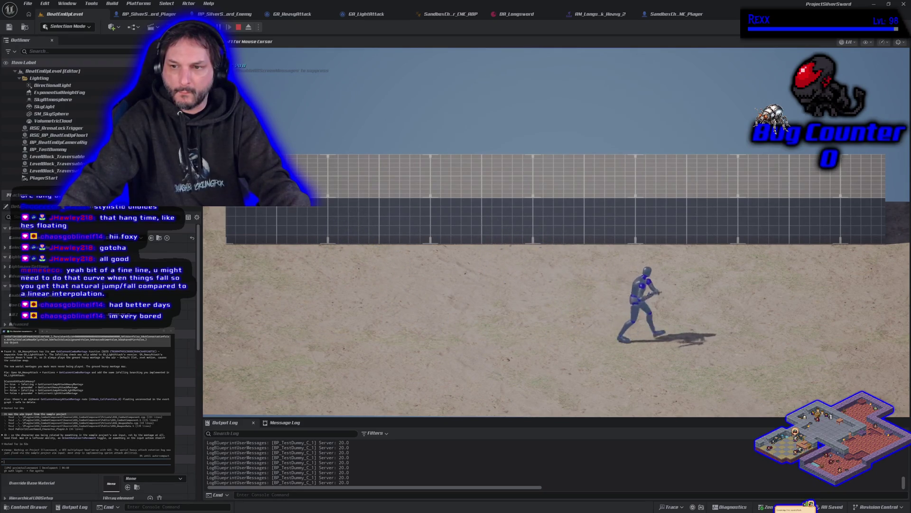
key("a")
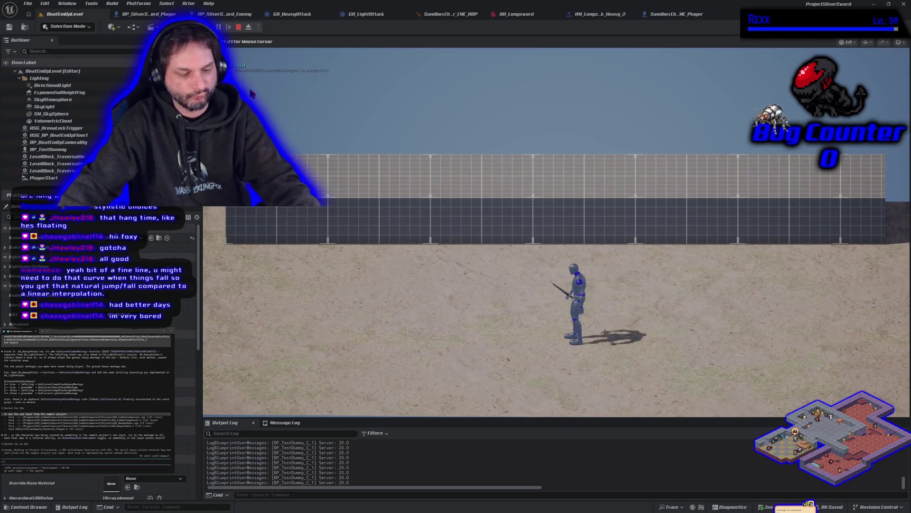
key("Escape")
- Edit BP_SilverSword_Player's movement value, then run a quick play test in BeatEmUpLevel
left_click(149, 14)
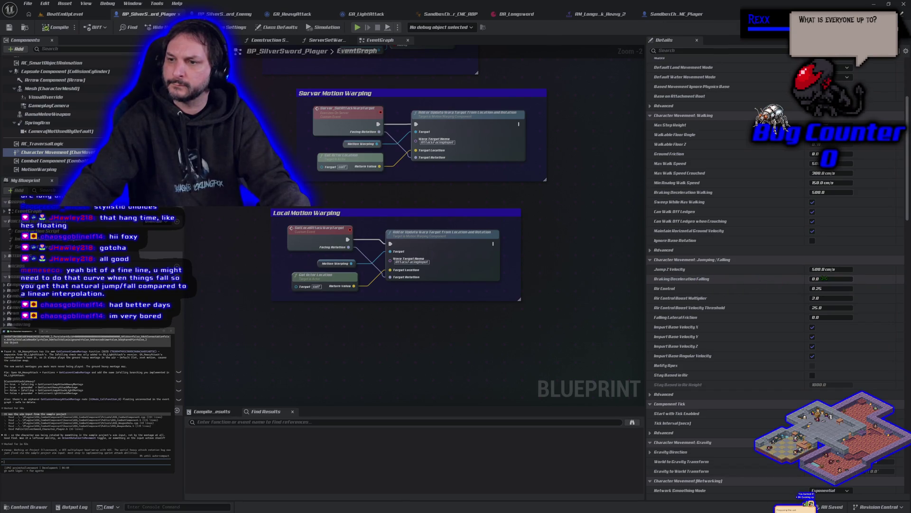
type("10")
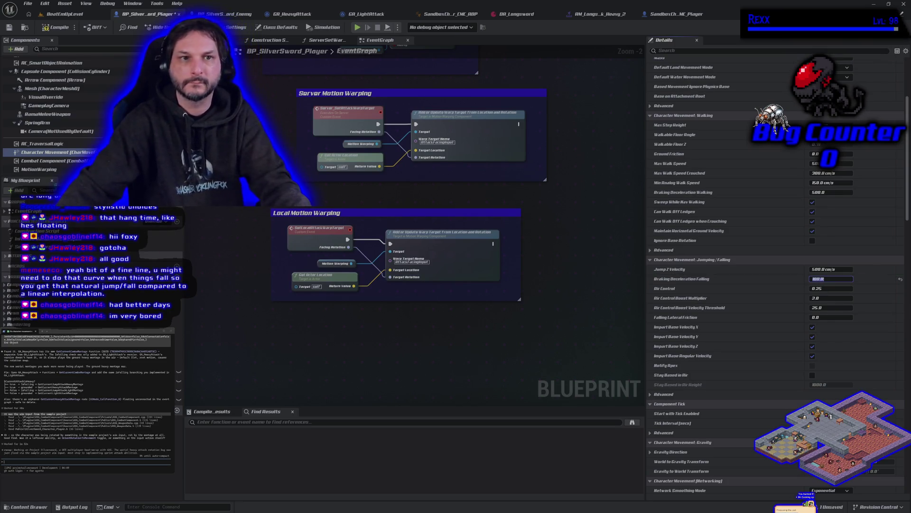
left_click(59, 14)
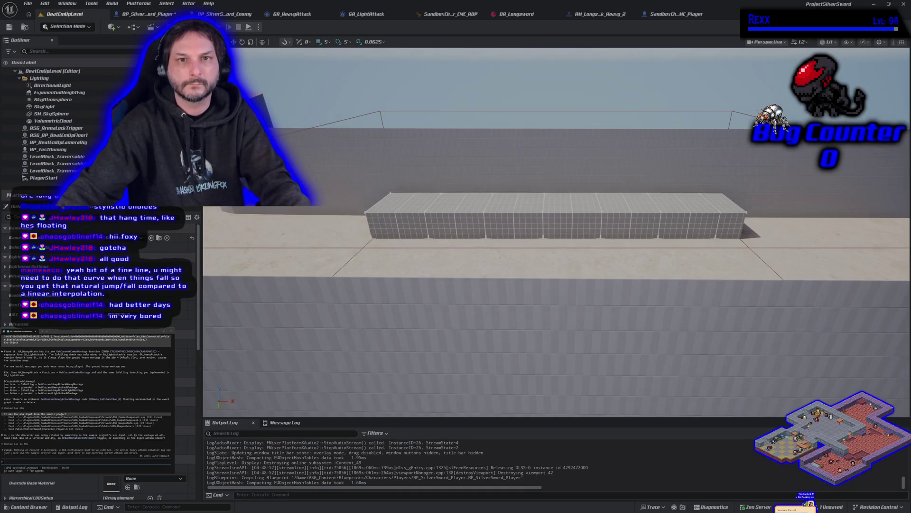
key("alt+p")
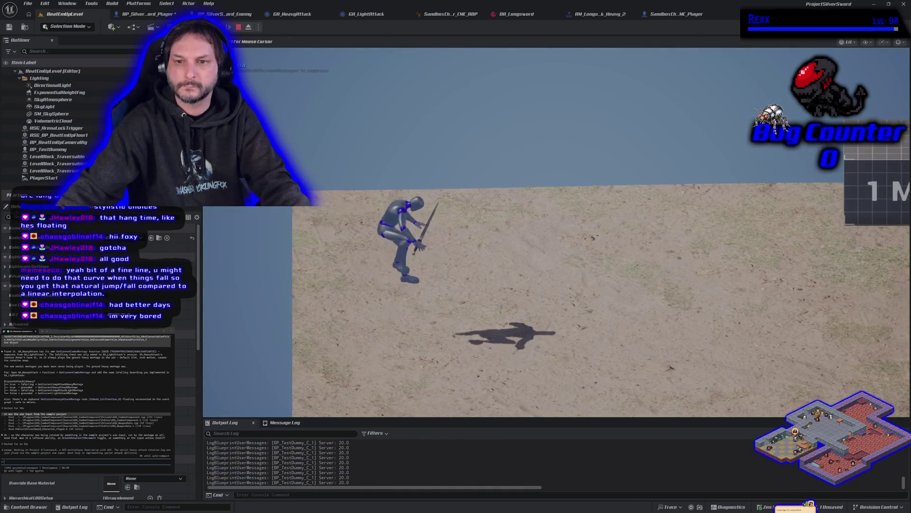
key("Escape")
- Set Braking Deceleration Falling to 500, test a jump, then reset it to 0
left_click(147, 14)
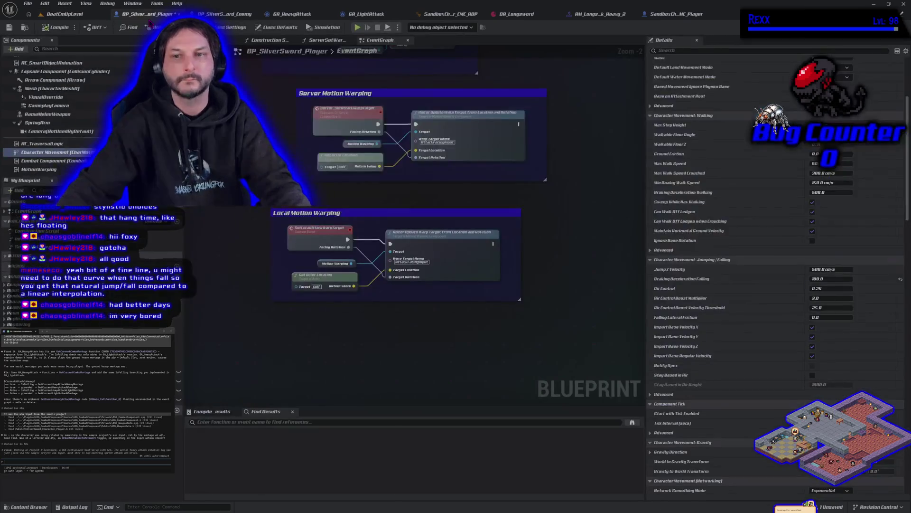
left_click(831, 279)
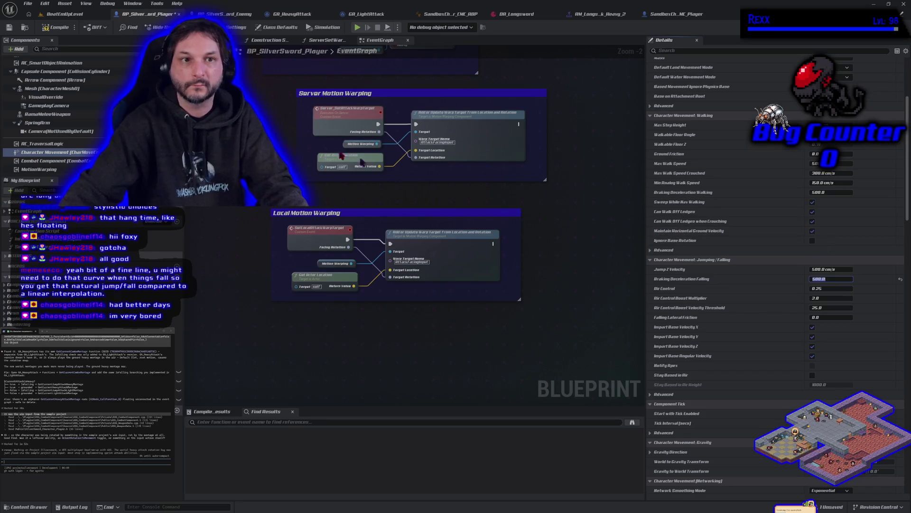
left_click(70, 15)
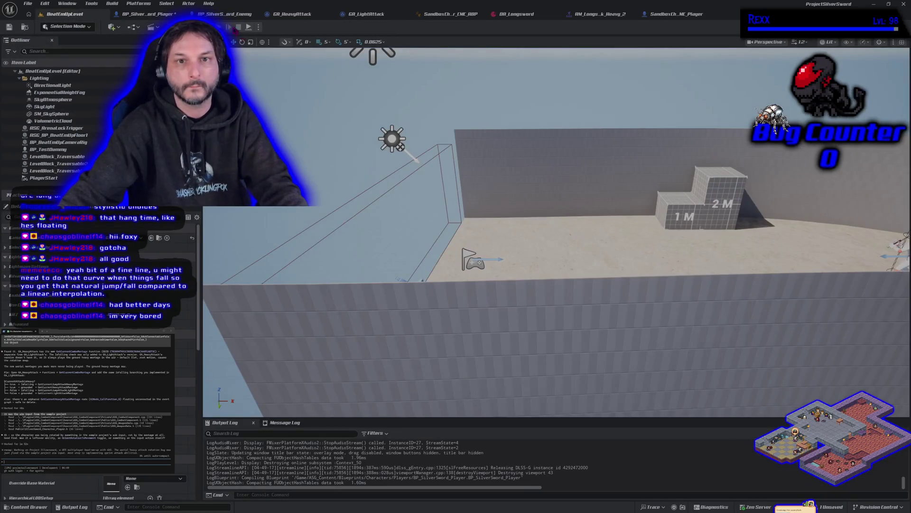
key("alt+p")
key("space")
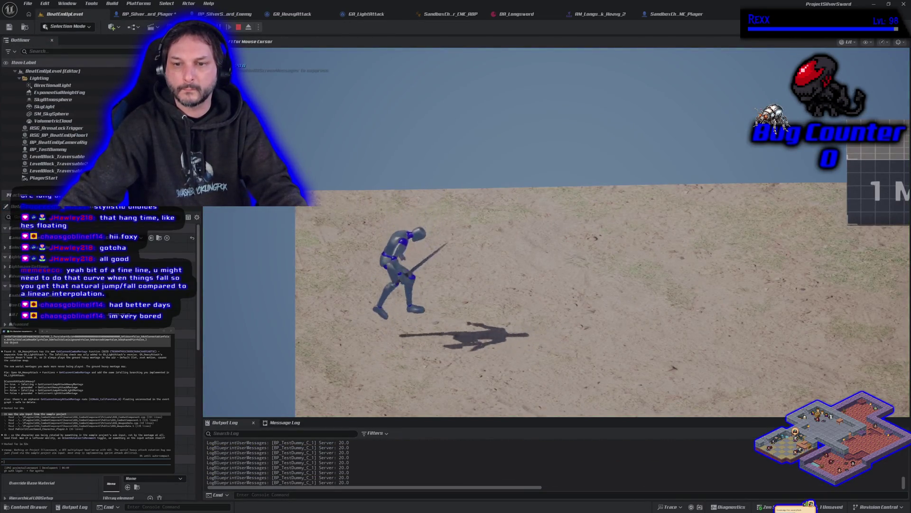
key("Escape")
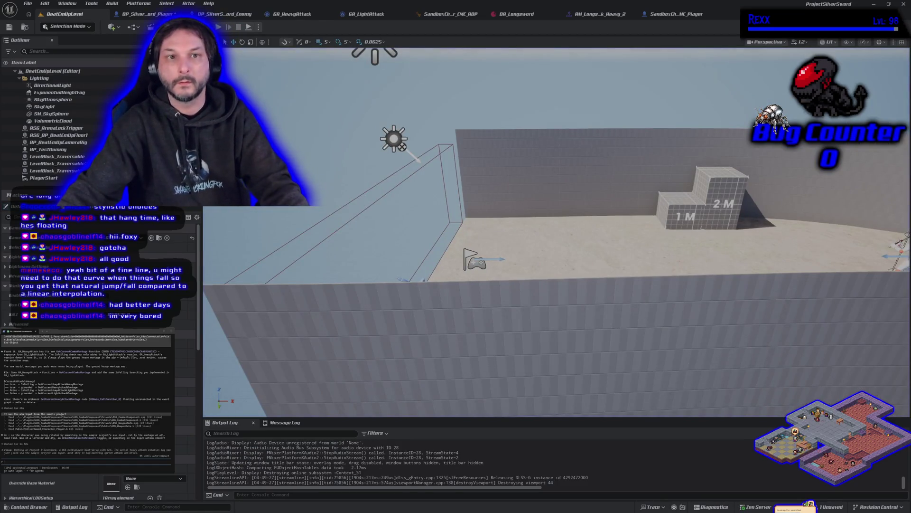
left_click(138, 14)
left_click(901, 279)
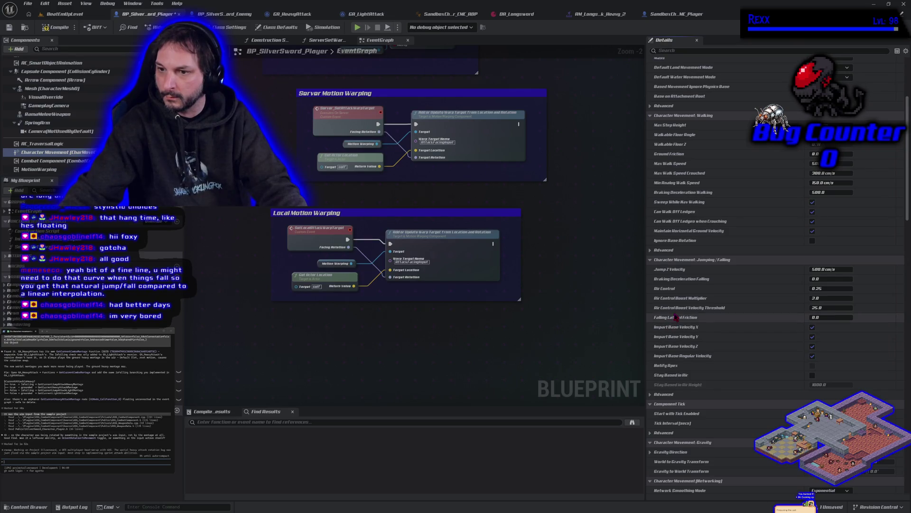
- Extend the Details filter to 'gr' to list Gravity Scale and related gravity settings
mouse_move(677, 312)
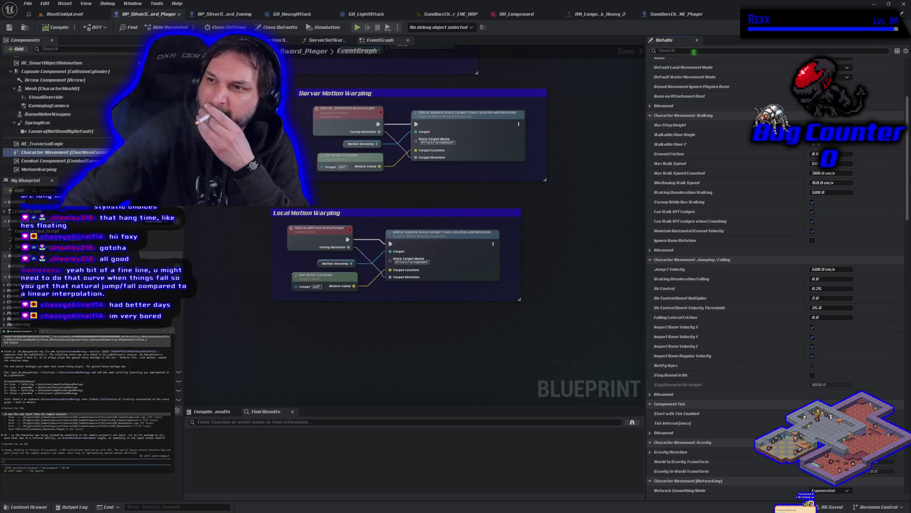
type("gr")
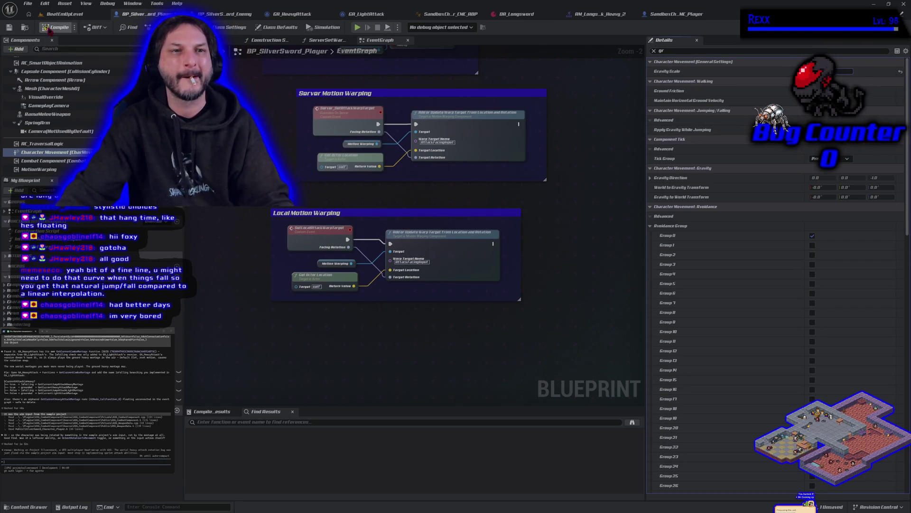
left_click(65, 16)
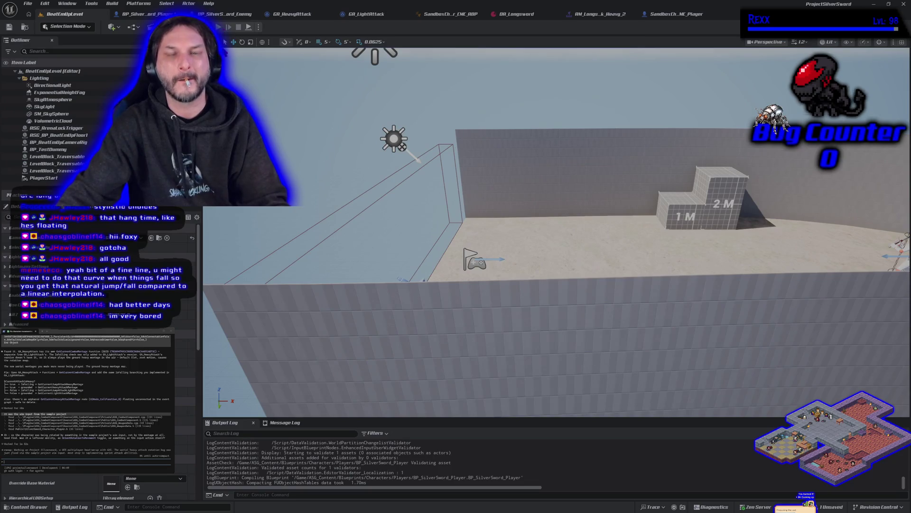
- Run a brief play test, then compile BP_SilverSword_Player
key("alt+p")
key("Escape")
left_click(142, 14)
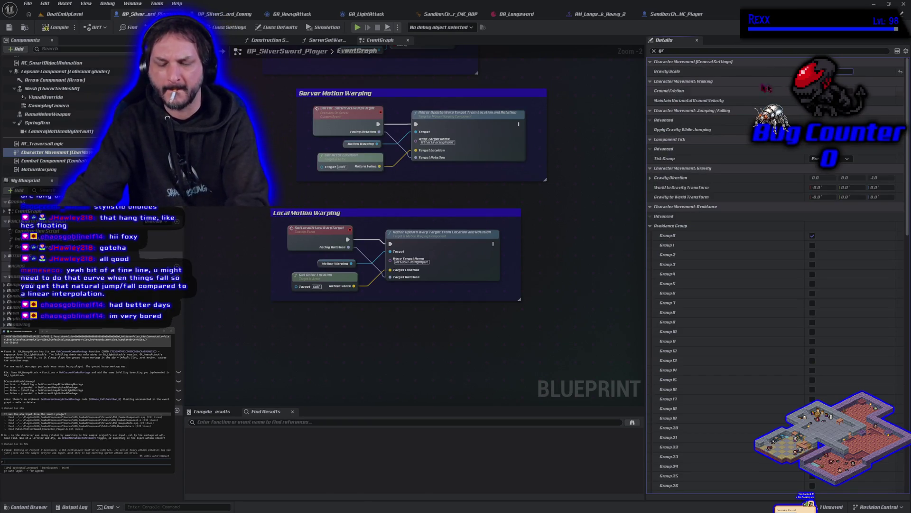
left_click(51, 29)
- Play-test jumps and a sword strike on the training dummy, then recompile the player blueprint
left_click(65, 14)
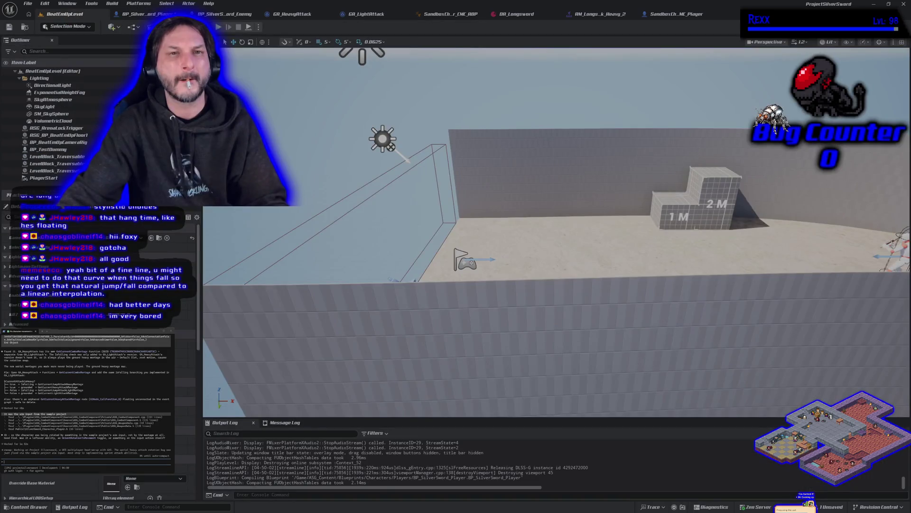
key("alt+p")
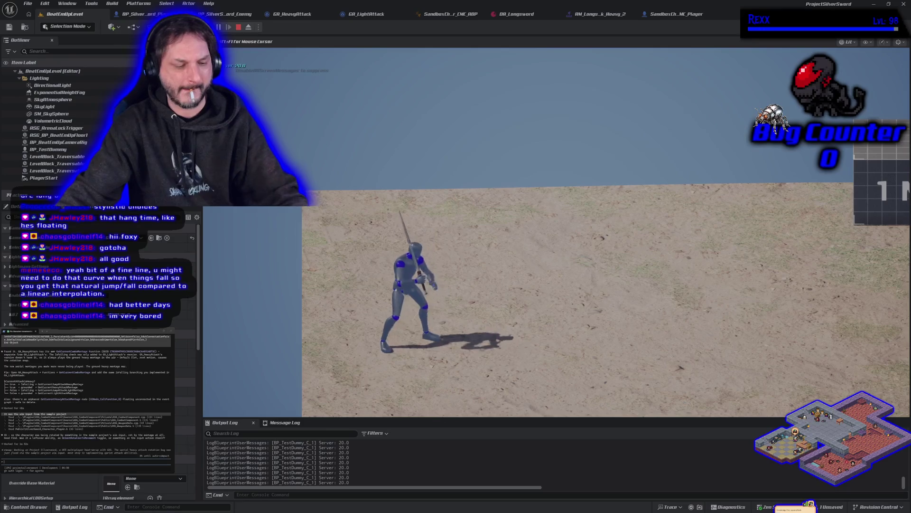
key("d")
key("space")
key("d")
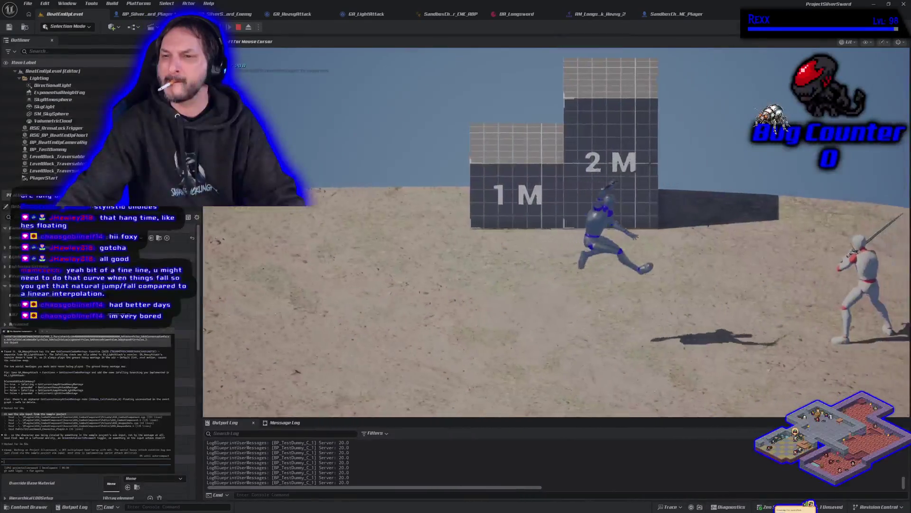
key("s")
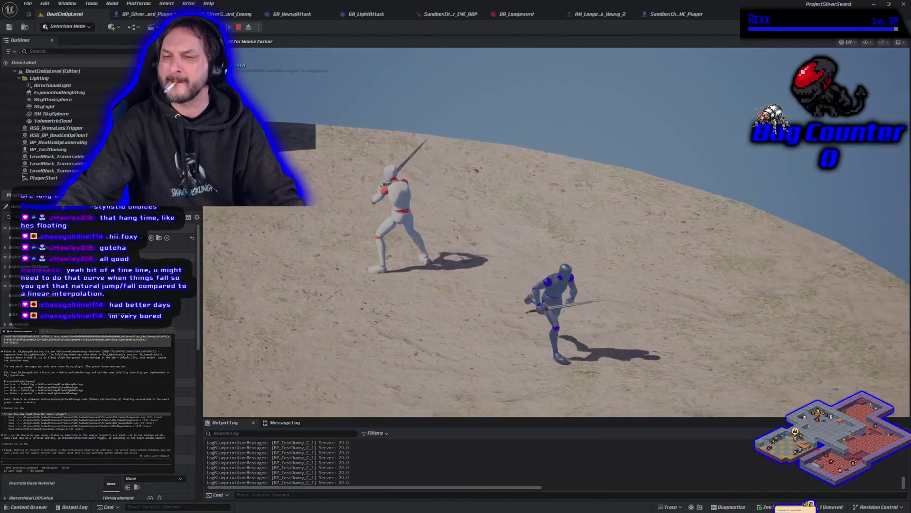
key("space")
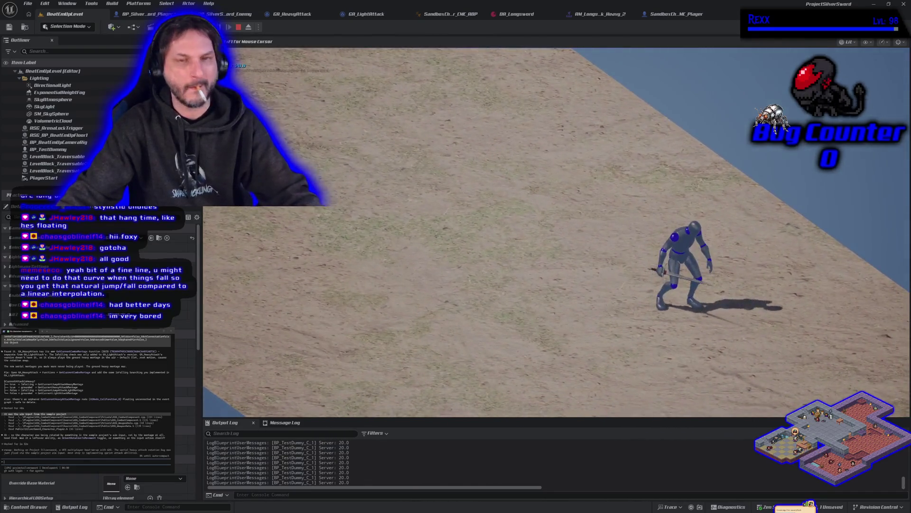
key("Escape")
left_click(145, 14)
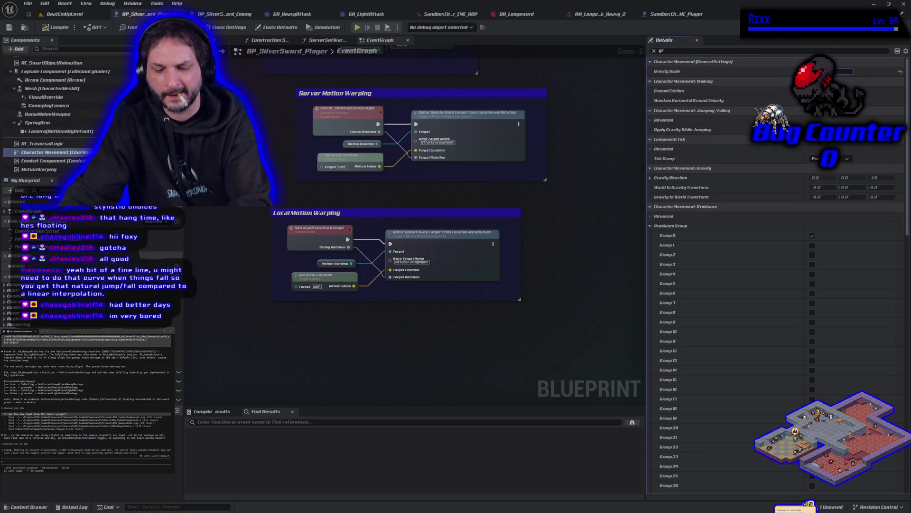
left_click(58, 29)
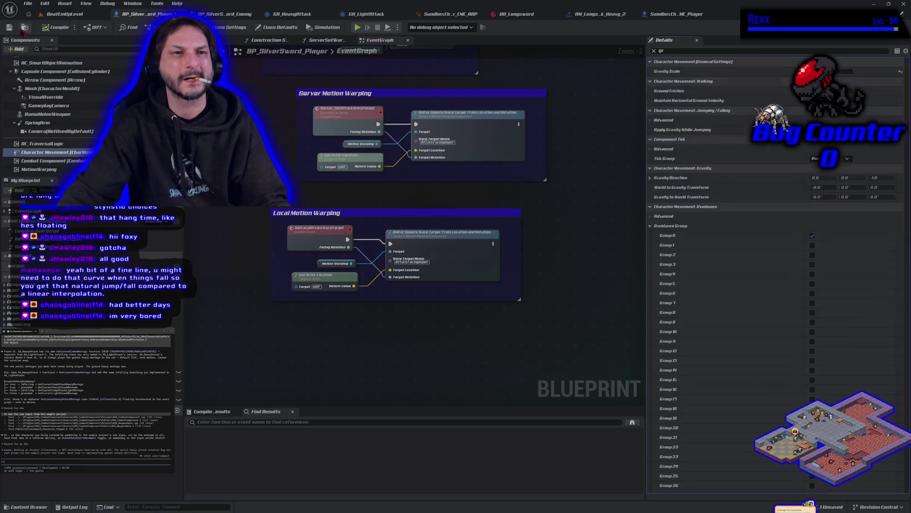
- Play-test jumping toward the height blocks and swinging at the dummy, then return to BP_SilverSword_Player
left_click(59, 13)
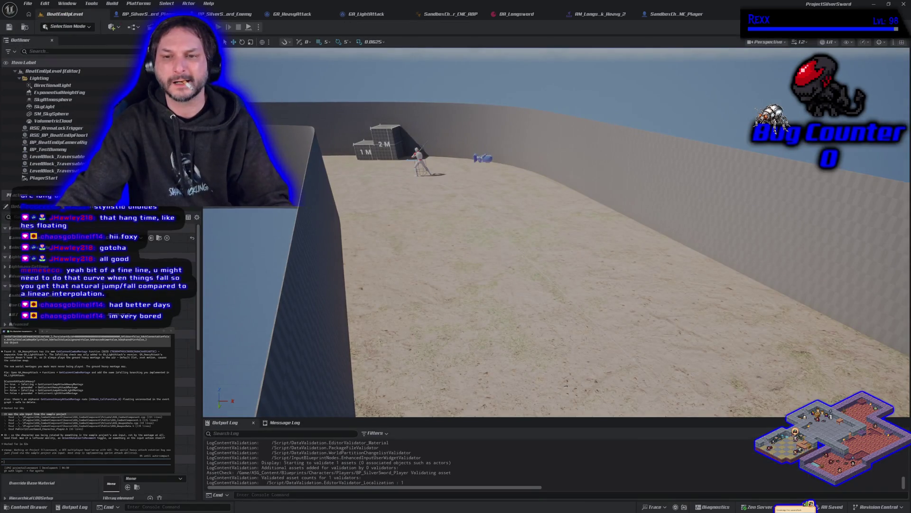
key("alt+p")
key("space")
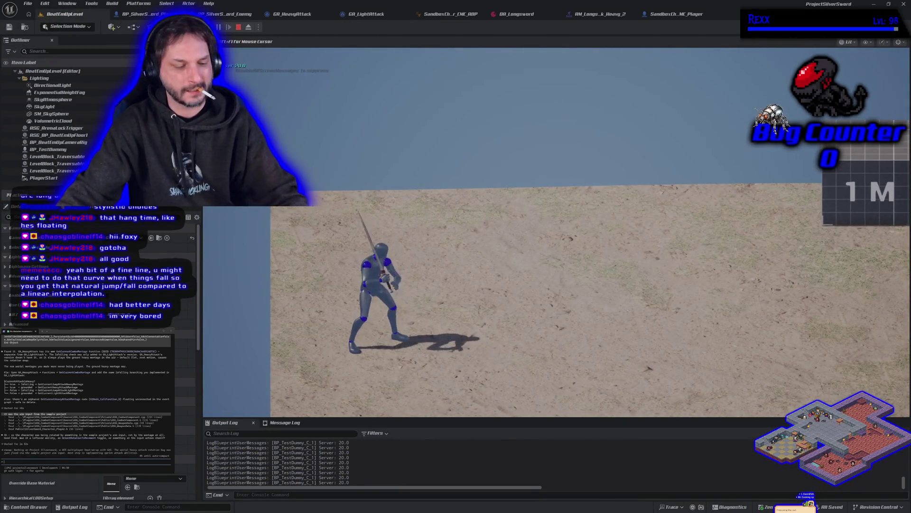
key("d")
key("space")
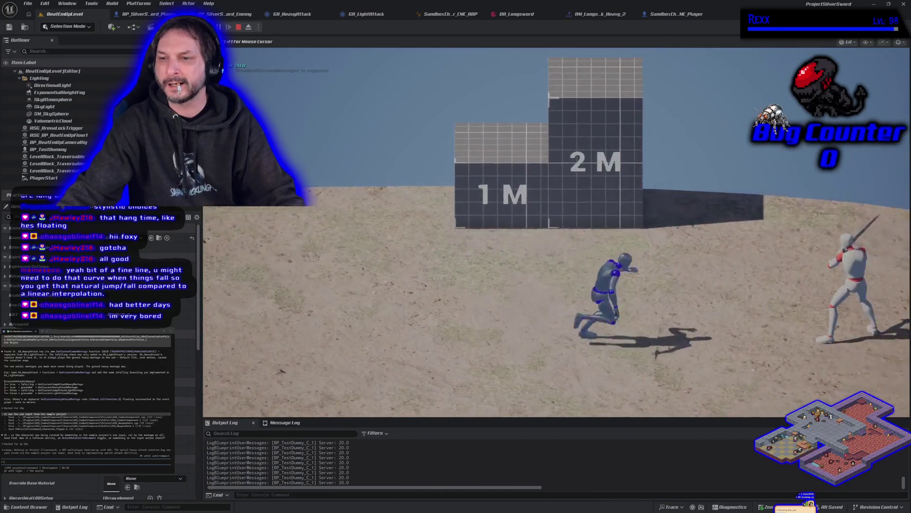
key("d")
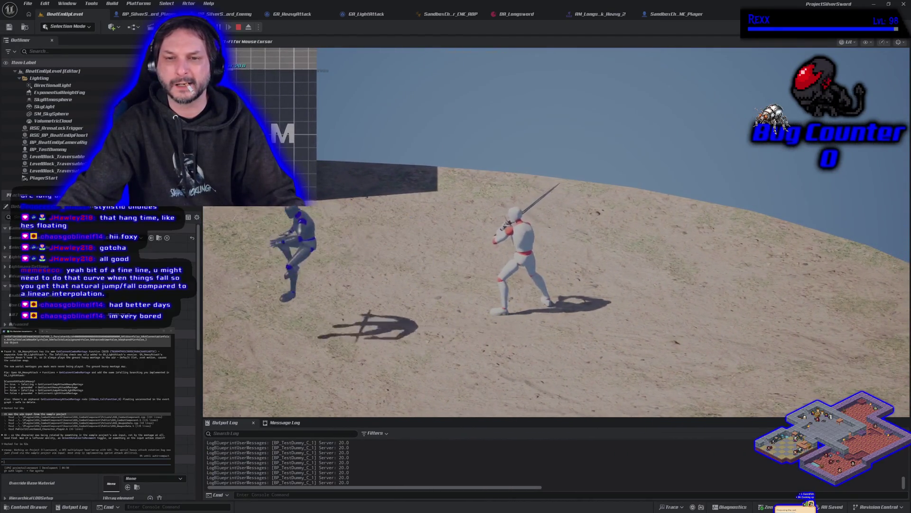
key("a")
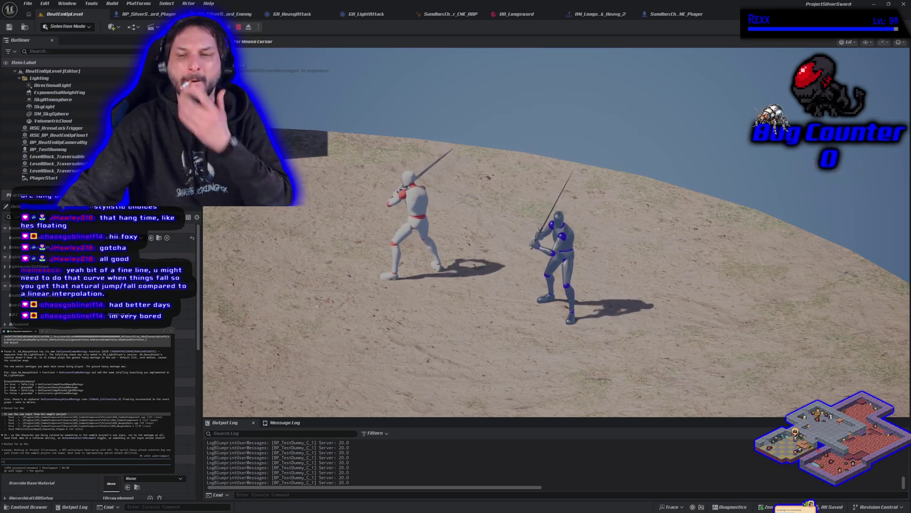
key("Escape")
left_click(143, 14)
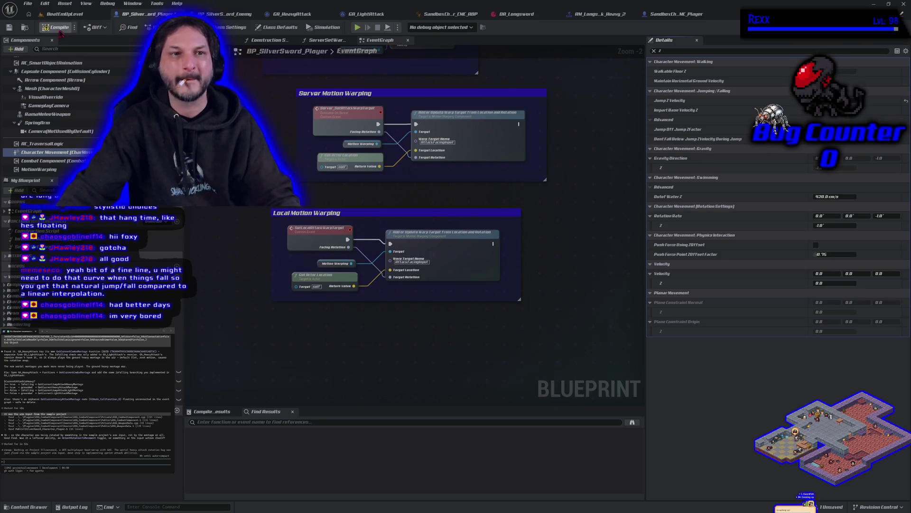
- Play BeatEmUpLevel, run right, jump, swing at the training dummy, jump away, then stop
left_click(57, 14)
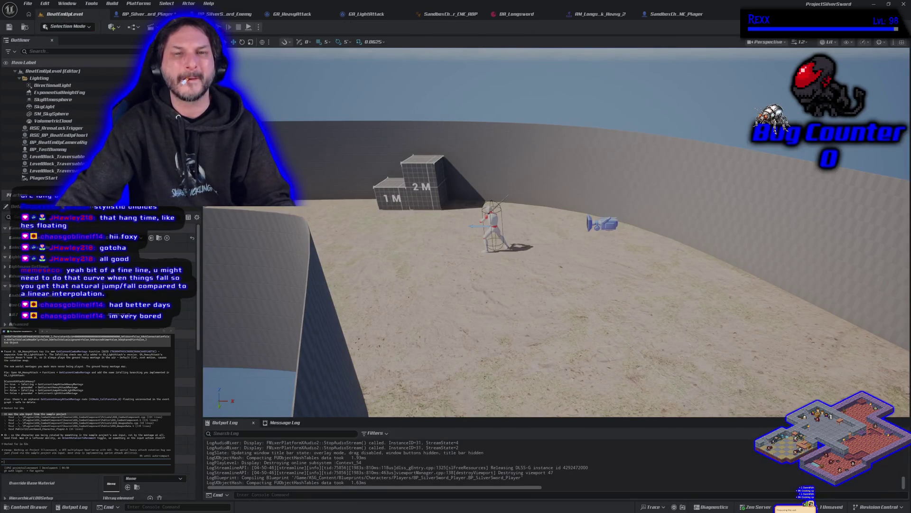
key("alt+p")
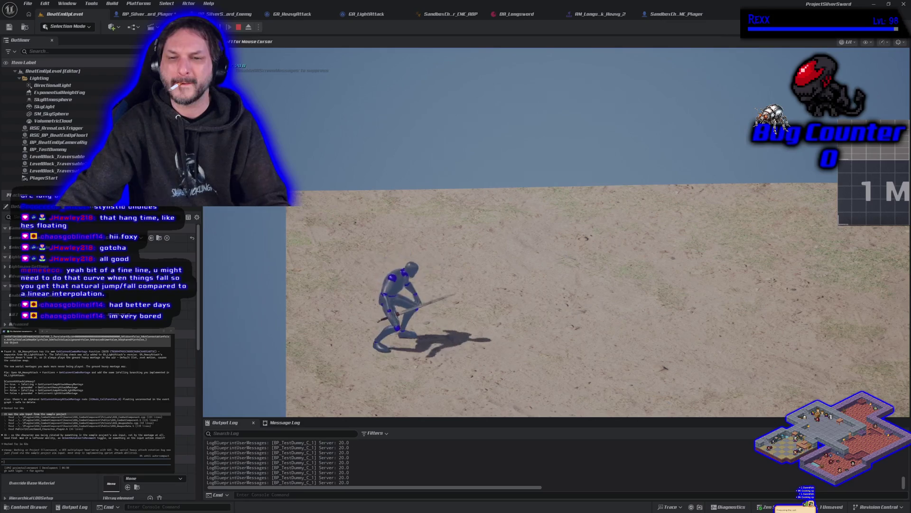
key("d")
key("space")
key("d")
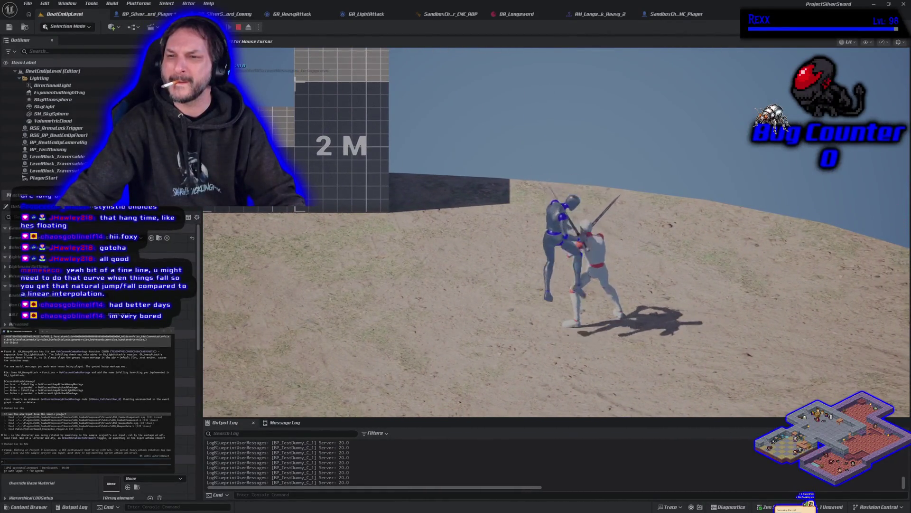
key("space")
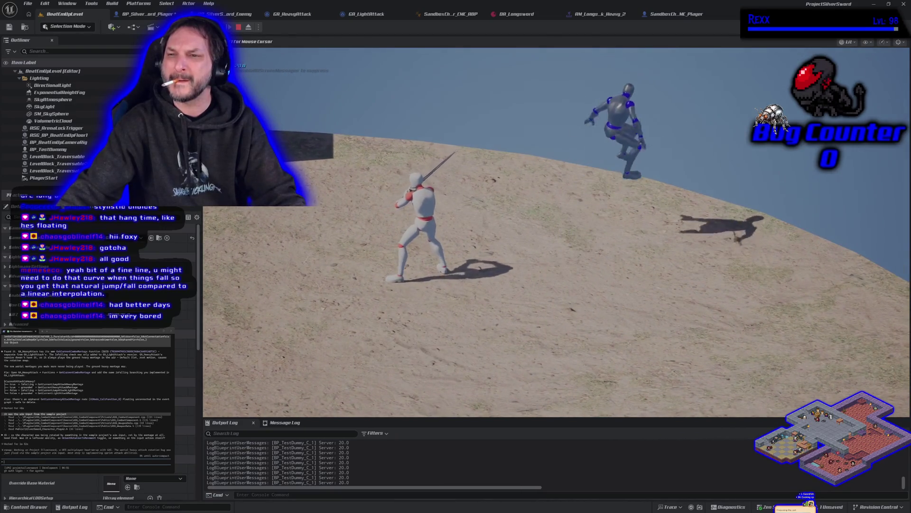
key("Escape")
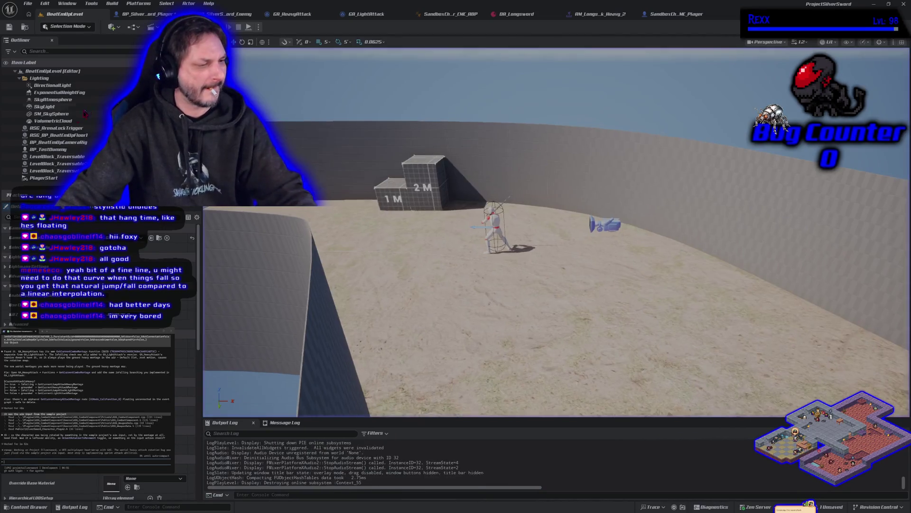
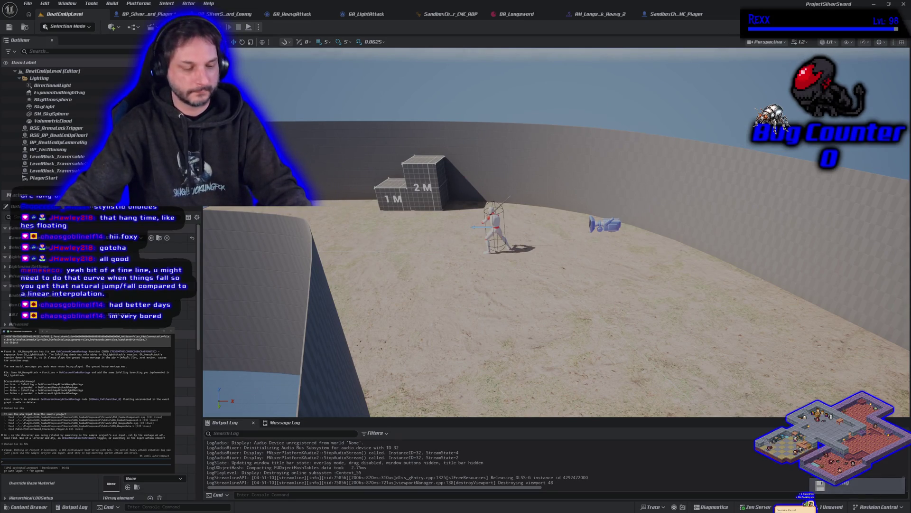
- Playtest the level, running right and jumping with sword swings near the dummy, then stop
key("alt+p")
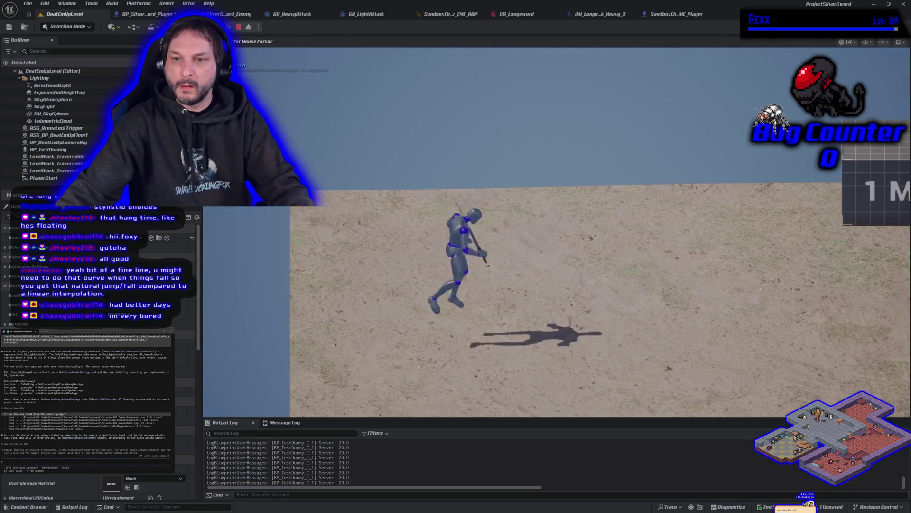
key("space")
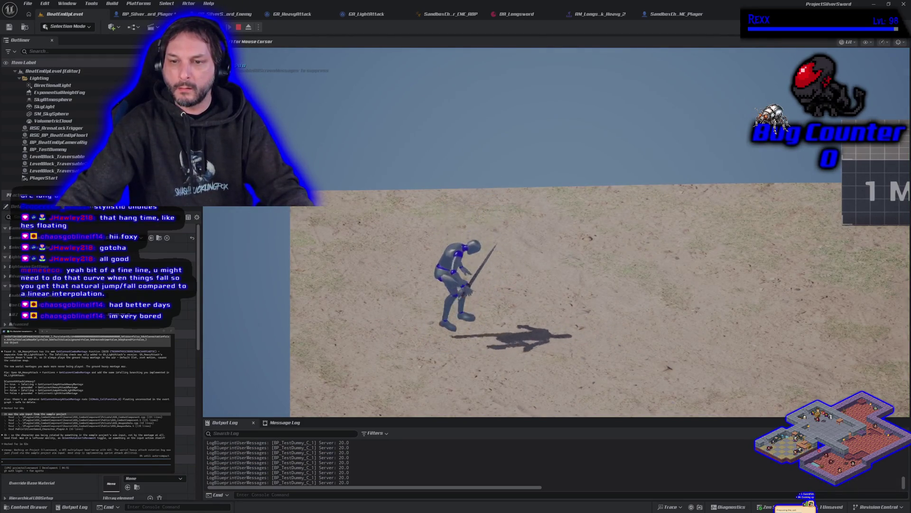
key("d")
key("space")
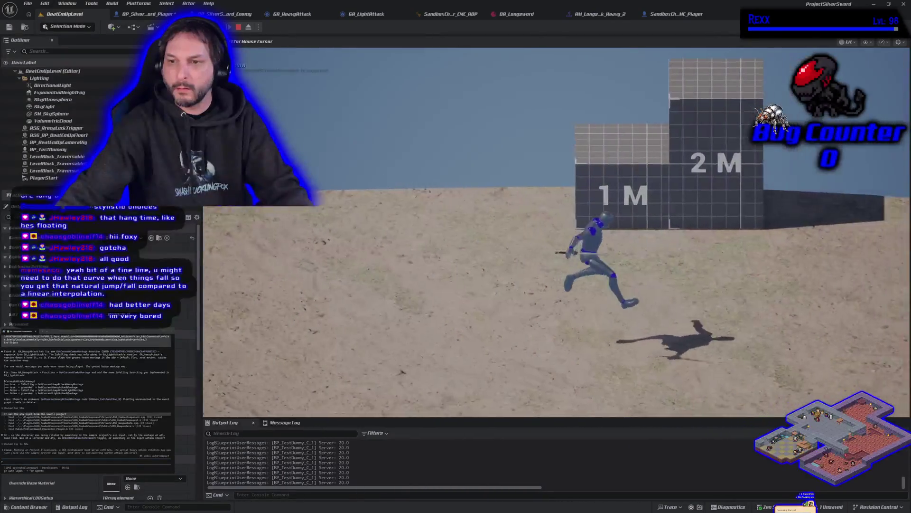
key("space")
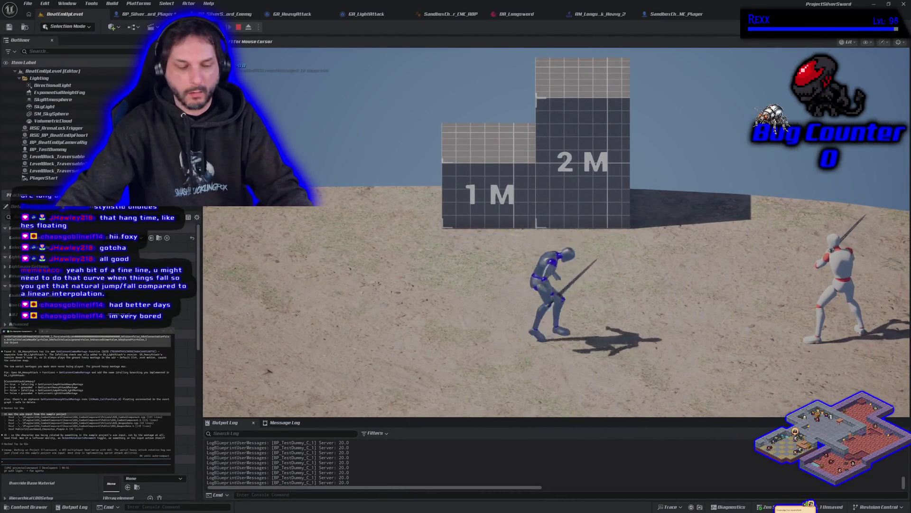
key("space")
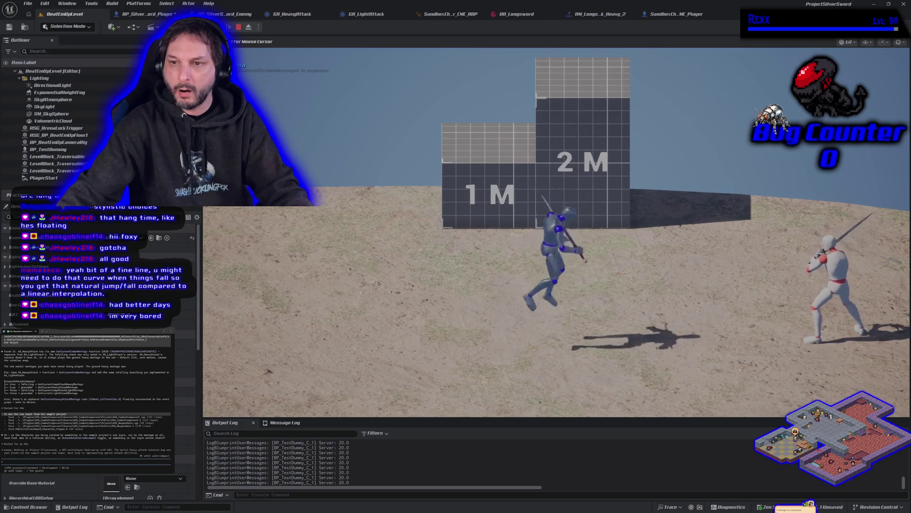
key("space")
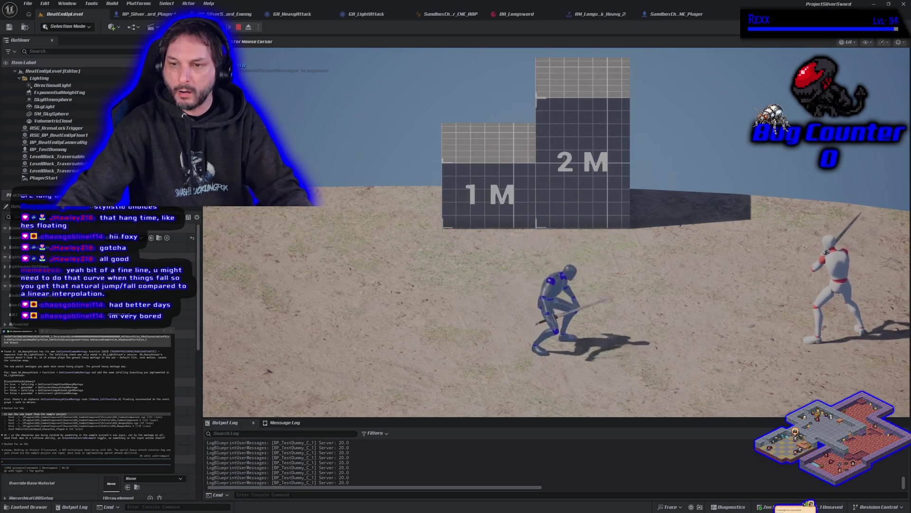
key("Escape")
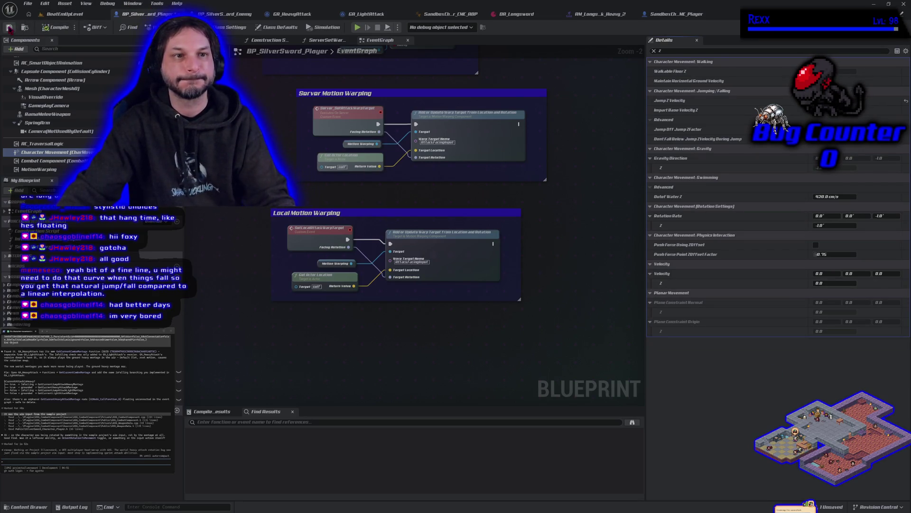
left_click(68, 14)
key("alt+p")
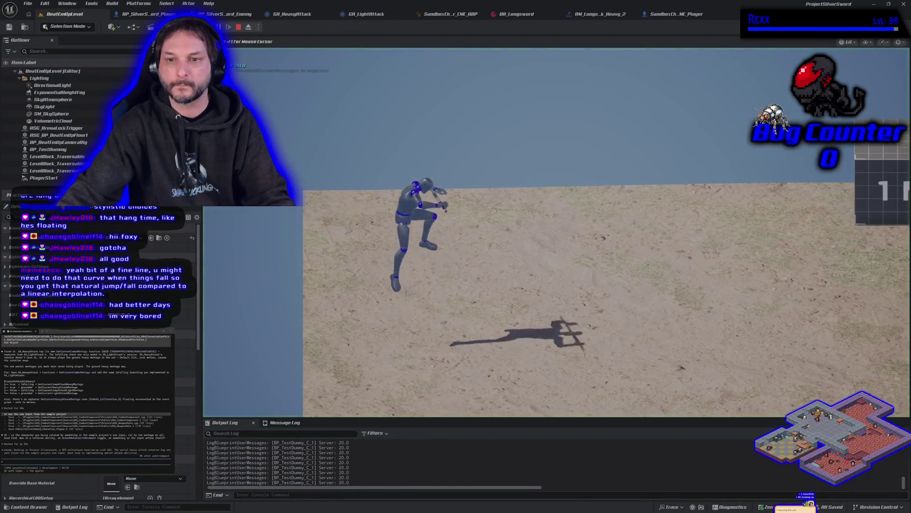
key("space")
key("space")
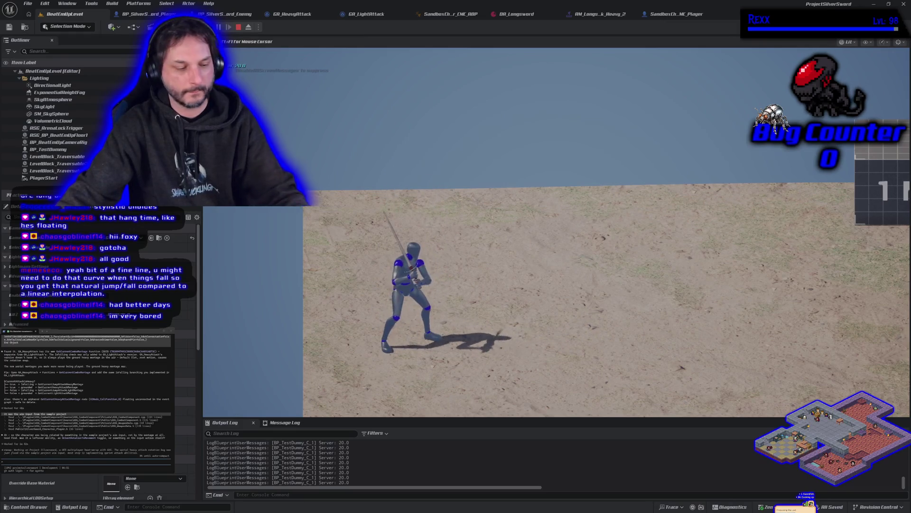
key("Escape")
left_click(138, 13)
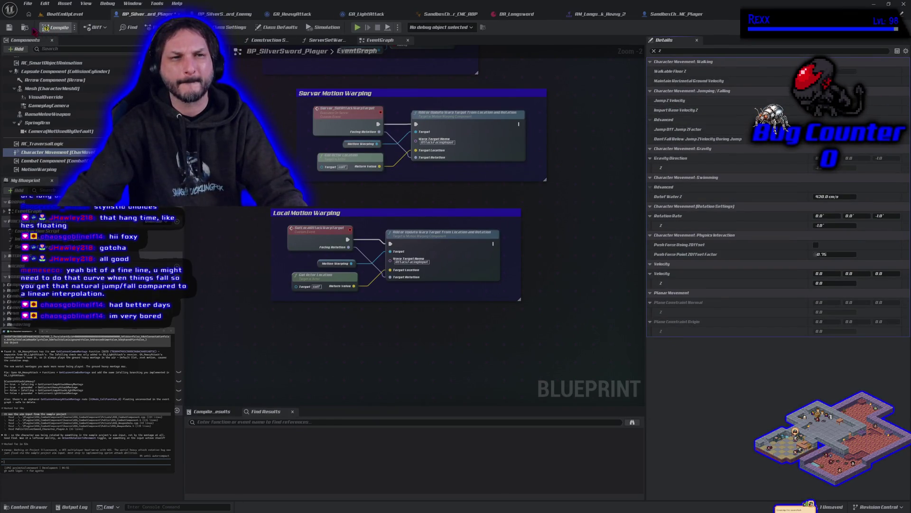
left_click(51, 18)
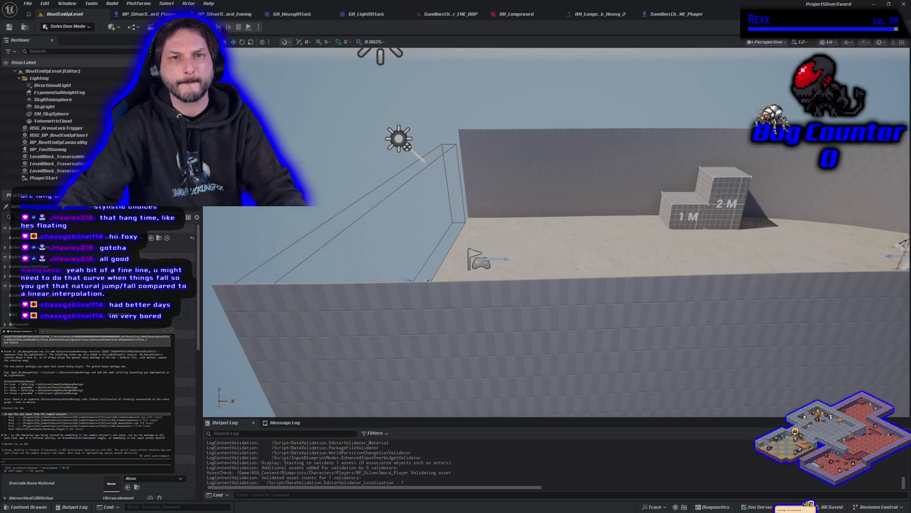
key("alt+p")
key("space")
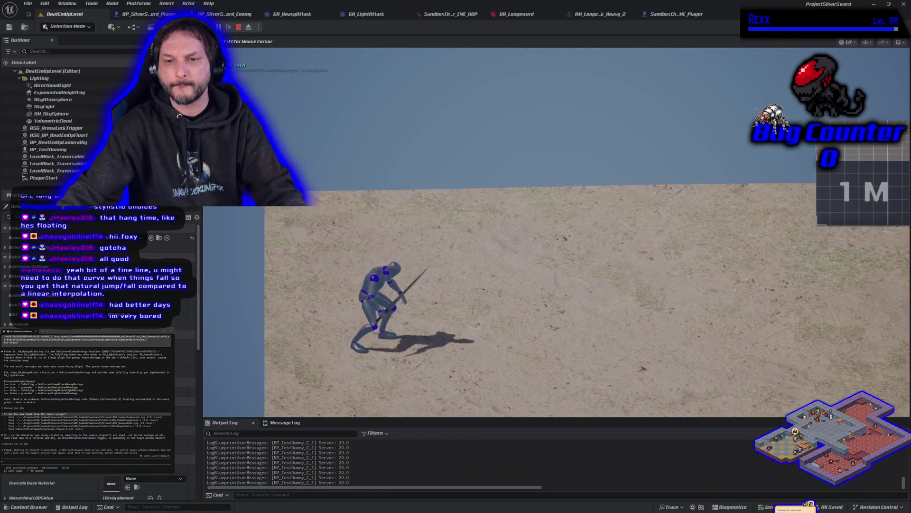
key("space")
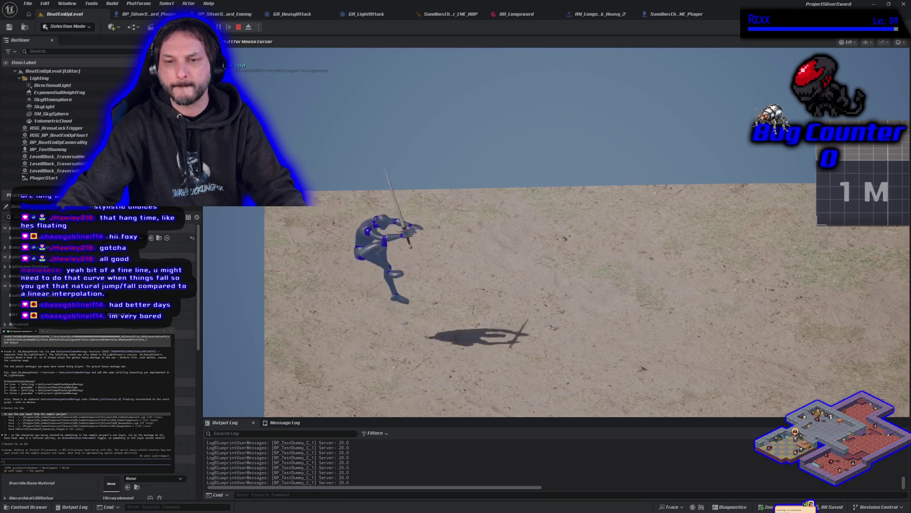
key("Escape")
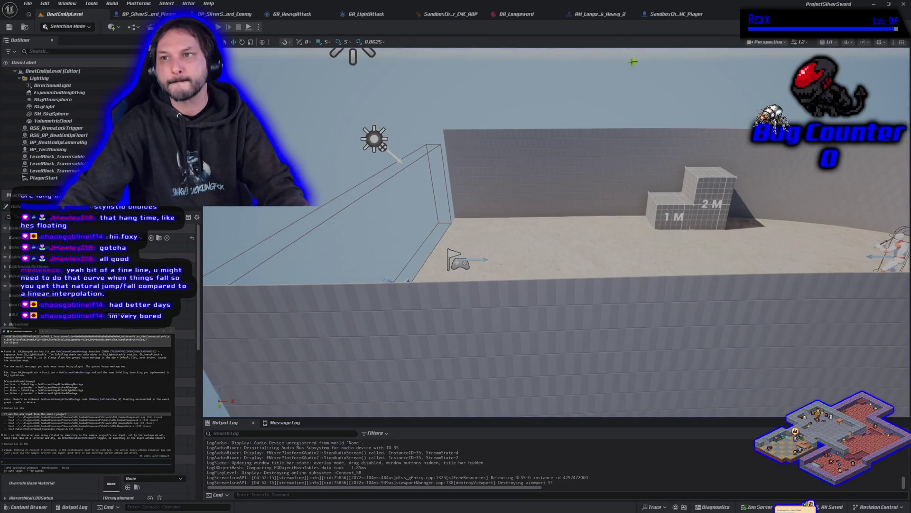
left_click(147, 14)
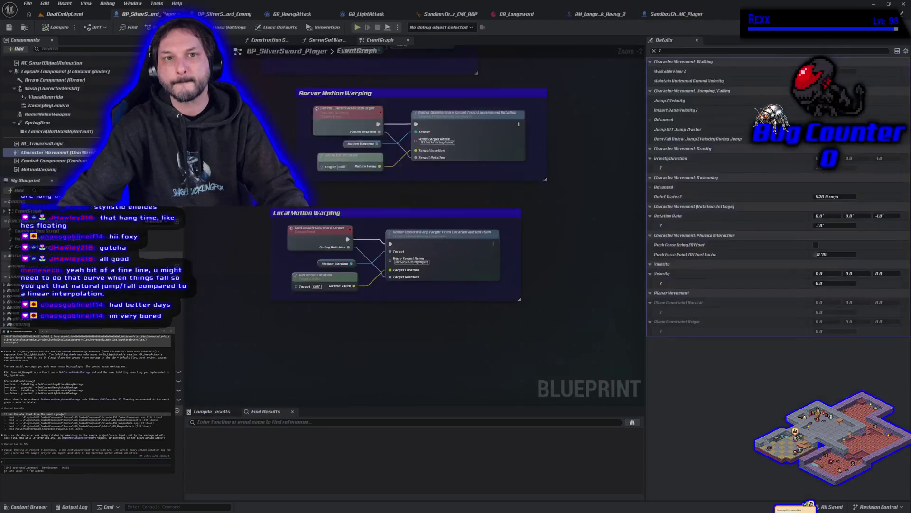
- Clear the Details filter, change the Gravity Scale value, and compile and save the player Blueprint
left_click(654, 51)
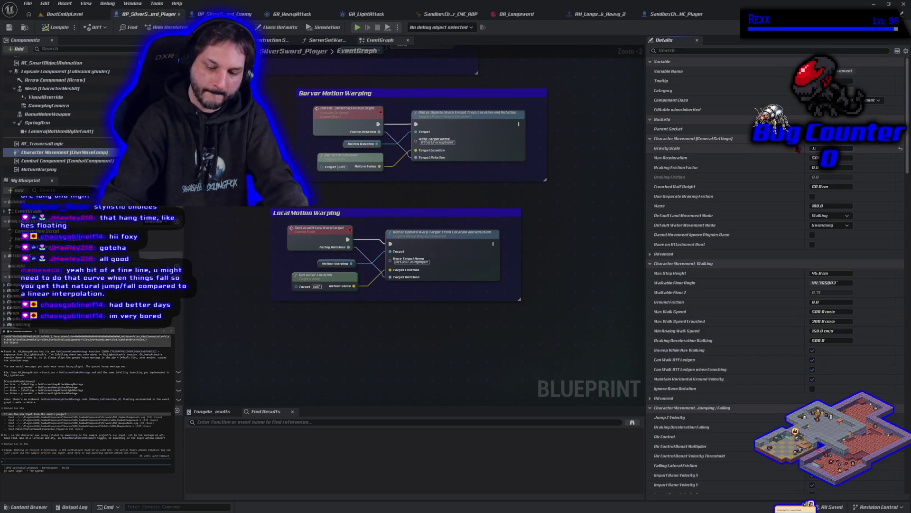
left_click(816, 148)
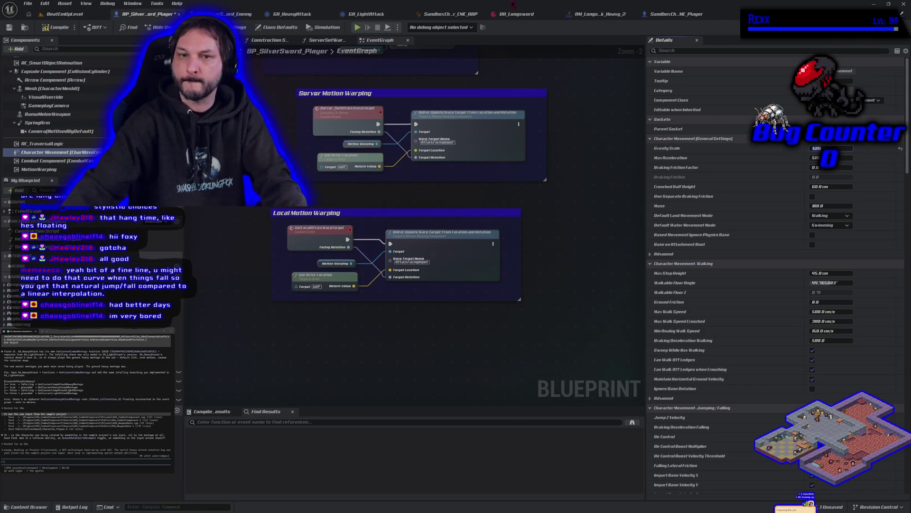
left_click(56, 28)
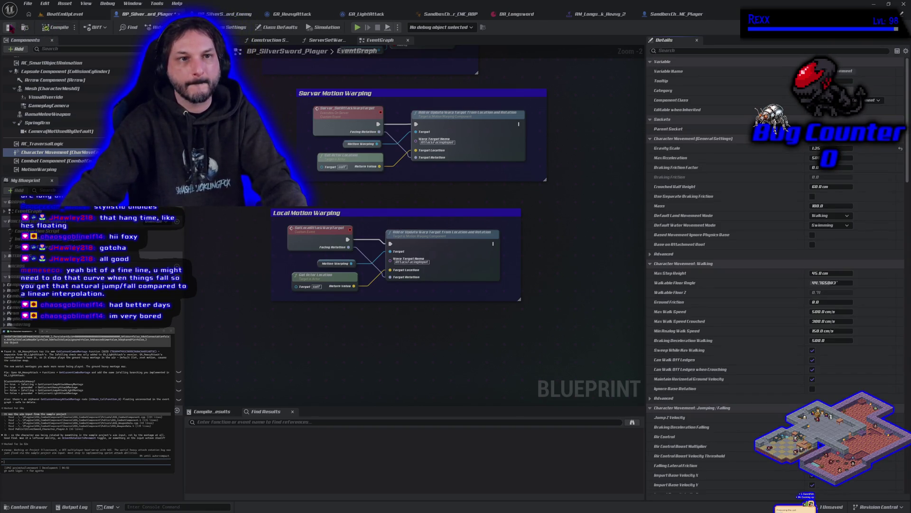
- Return to the level and start a playtest, jumping to feel the new gravity
left_click(60, 14)
key("alt+p")
key("space")
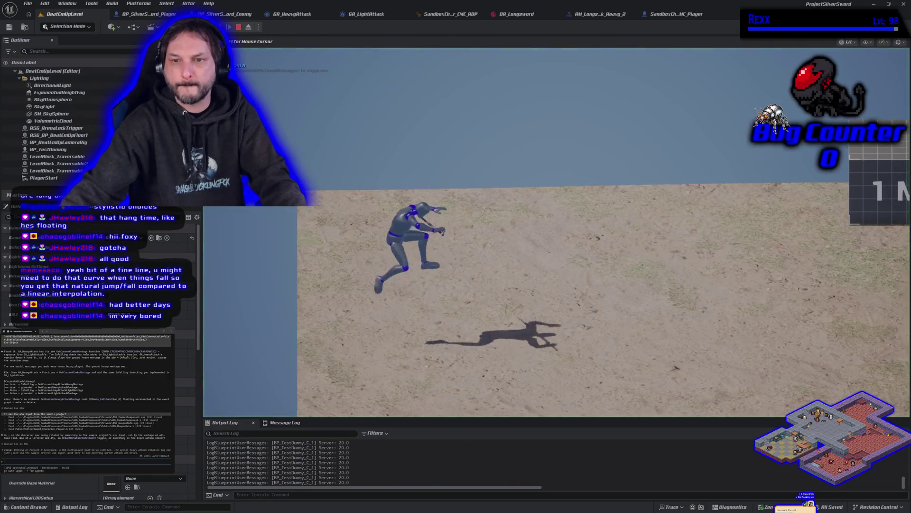
- Jump repeatedly and attack the white dummy to test the new fall speed
key("space")
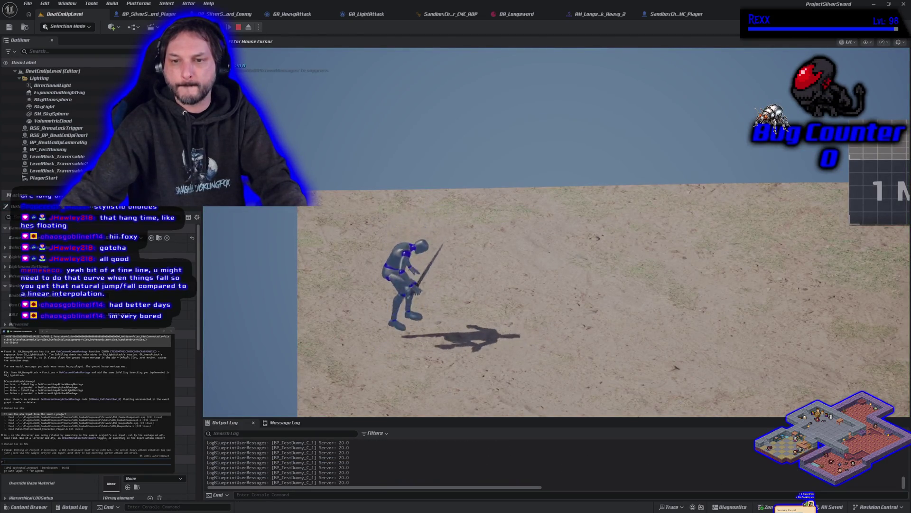
key("space")
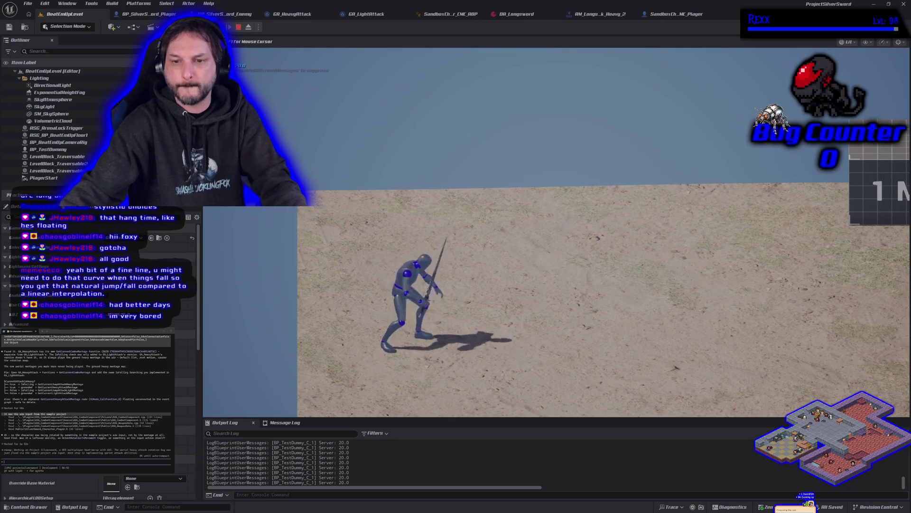
key("d")
key("space")
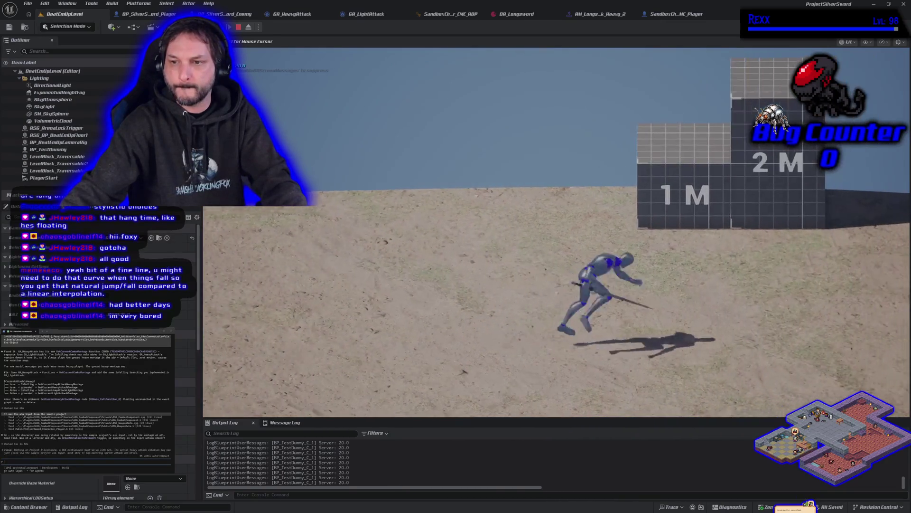
key("a")
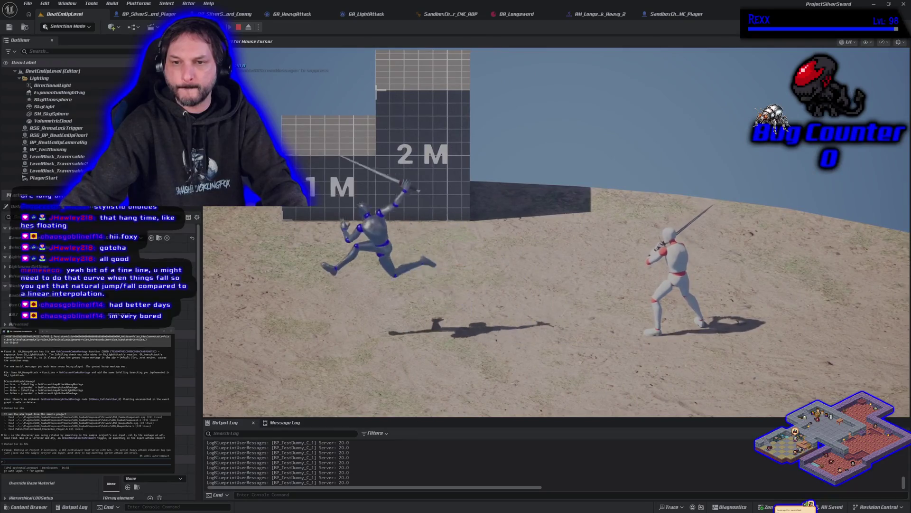
key("d")
key("space")
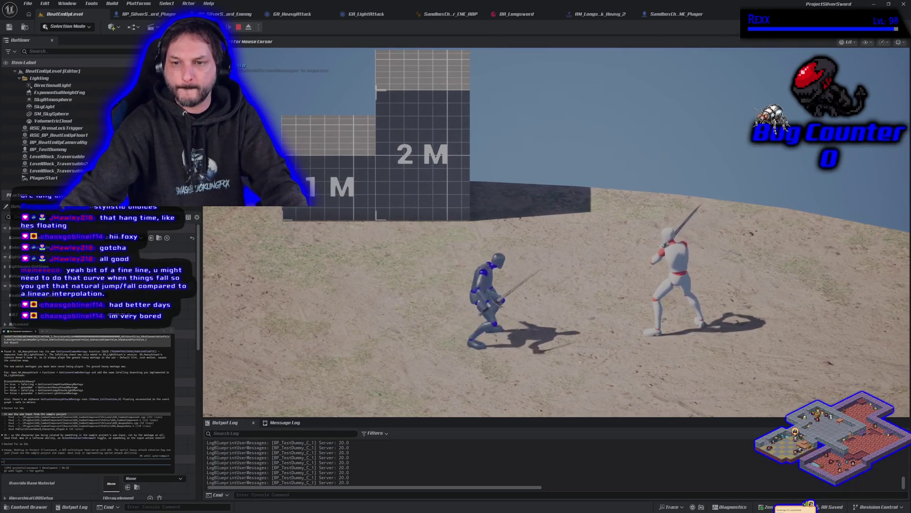
- Make running jumps right, left and forward to check hang time, then stop and return to BP_SilverSword_Player
key("d")
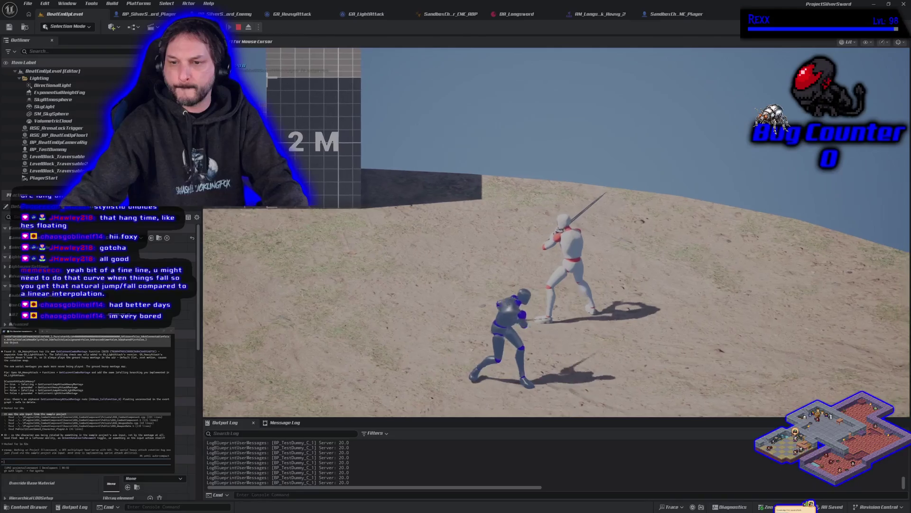
key("d")
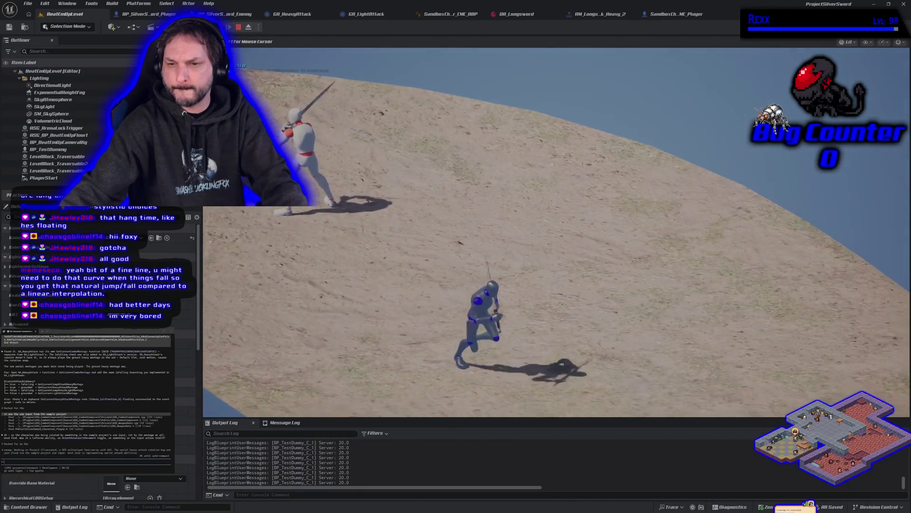
key("space")
key("a")
key("space")
key("w")
key("space")
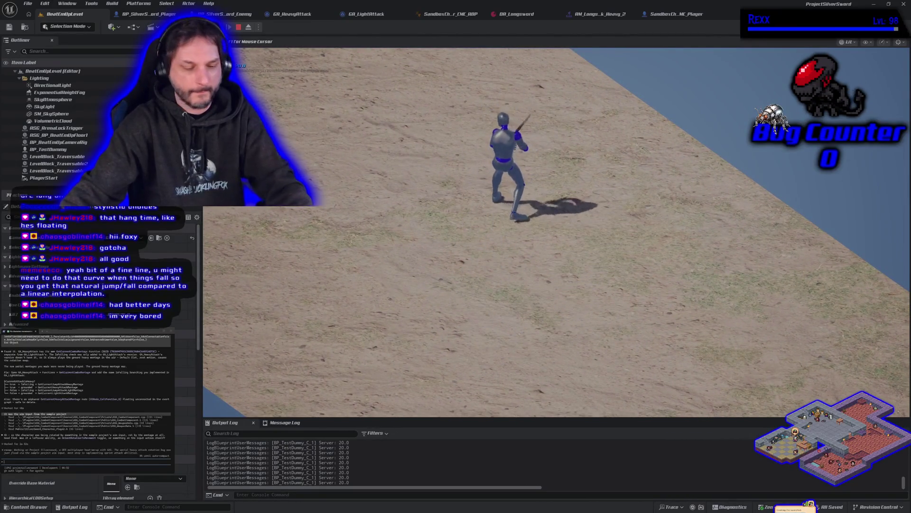
key("Escape")
left_click(139, 15)
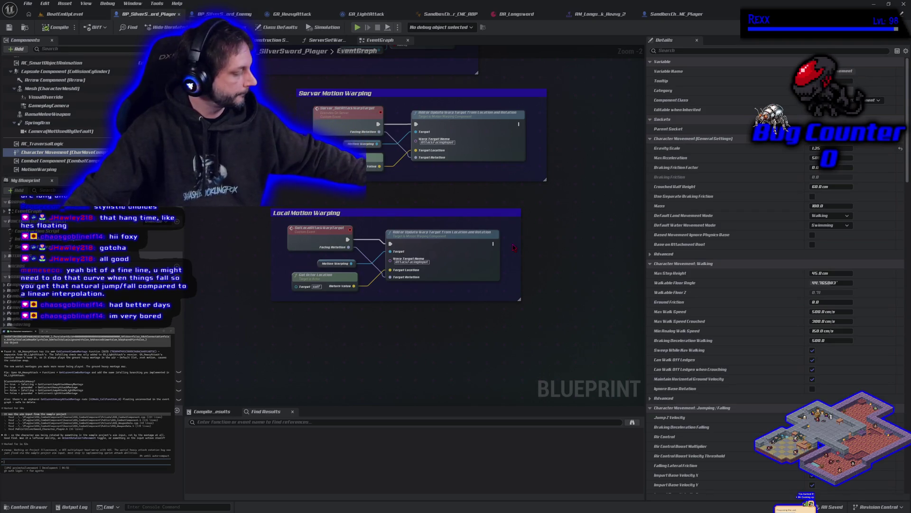
- Playtest mid-jump sword strikes from the level, then open the Content Drawer at the Aerial light attack folder
left_click(88, 15)
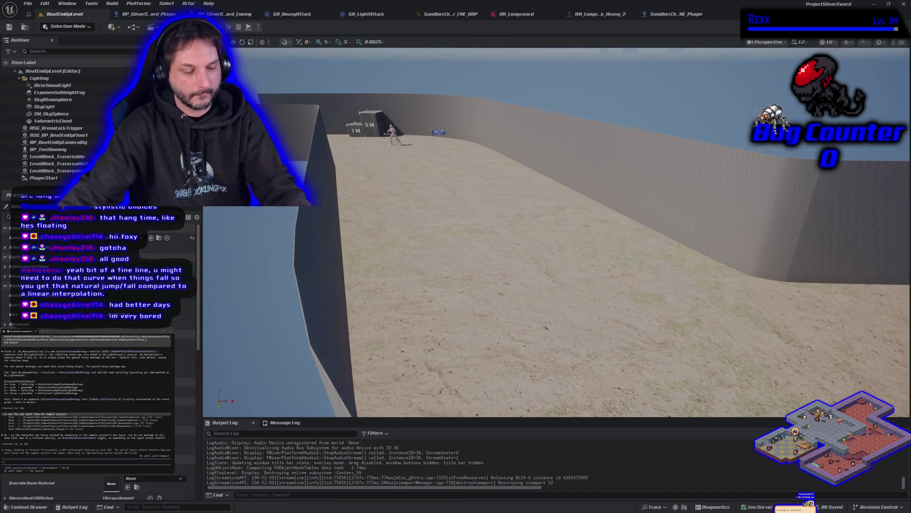
key("alt+p")
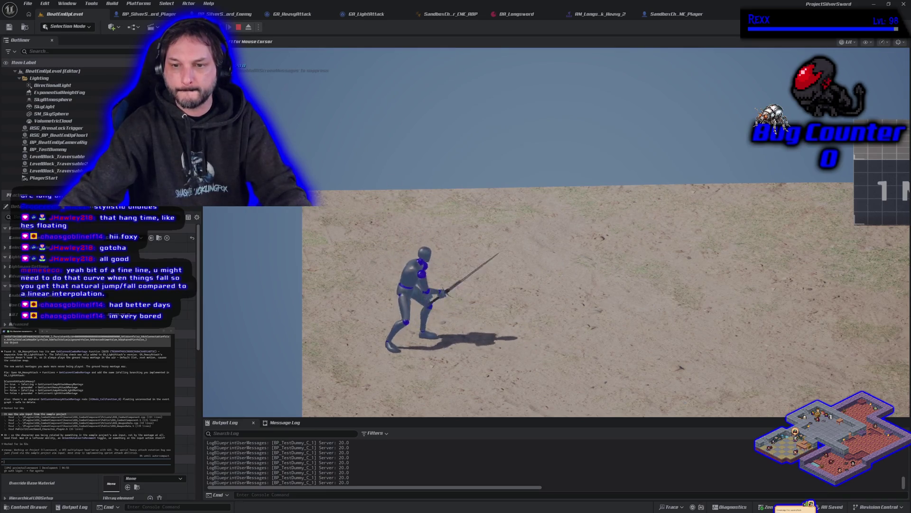
key("space")
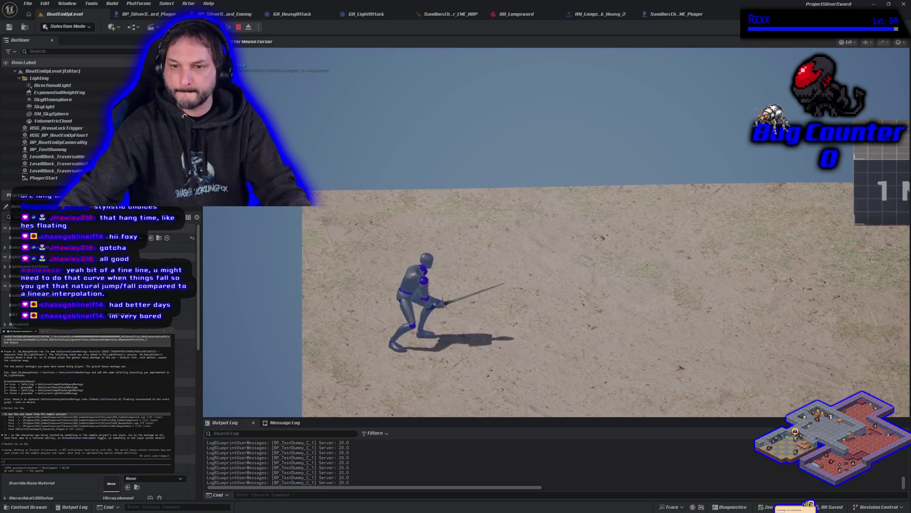
key("space")
key("space")
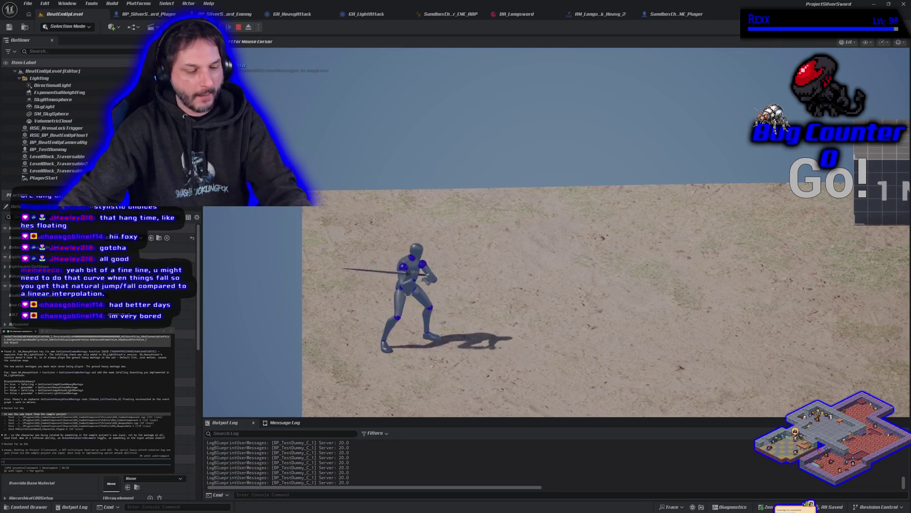
key("space")
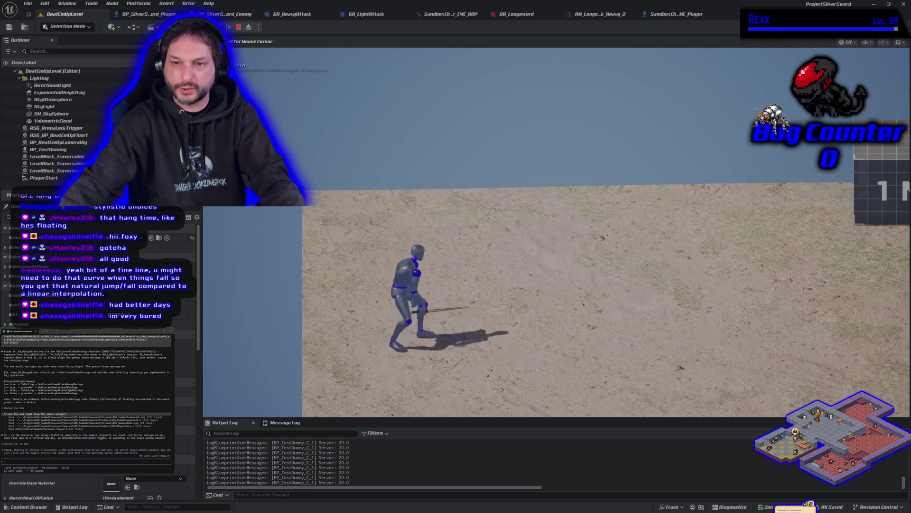
key("space")
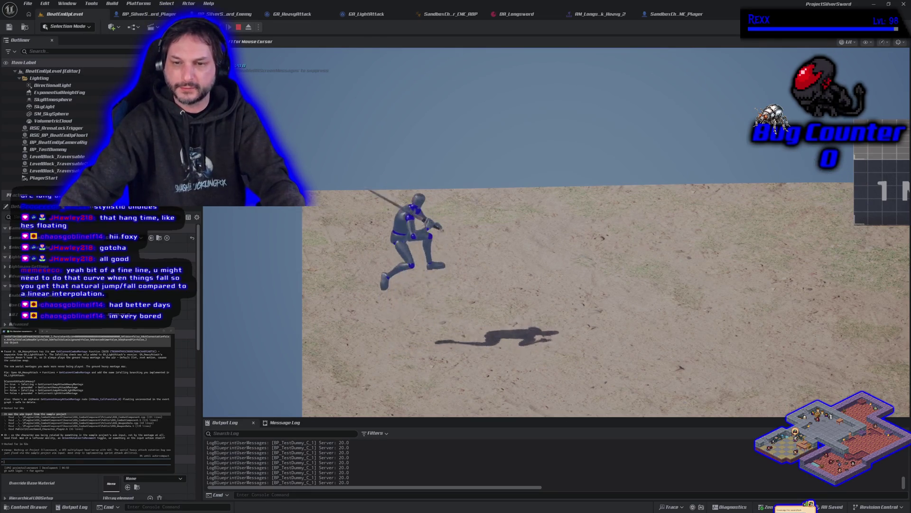
key("Escape")
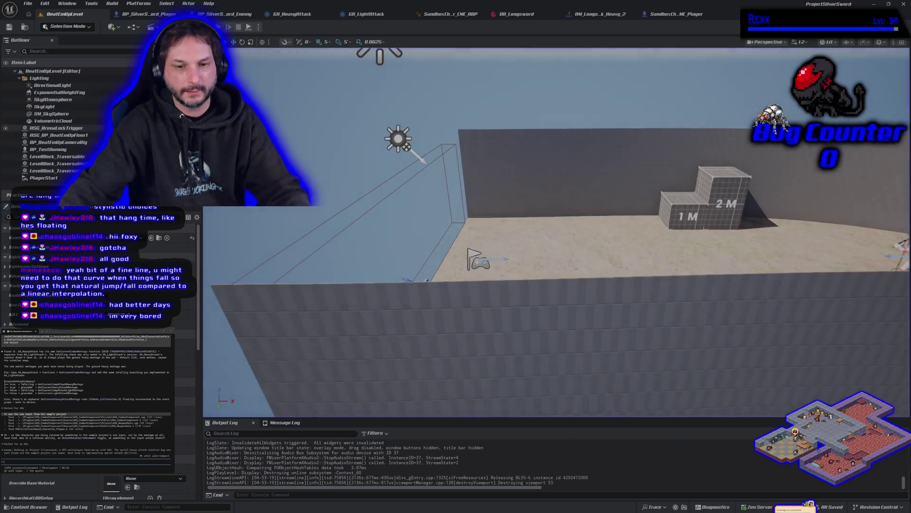
left_click(52, 507)
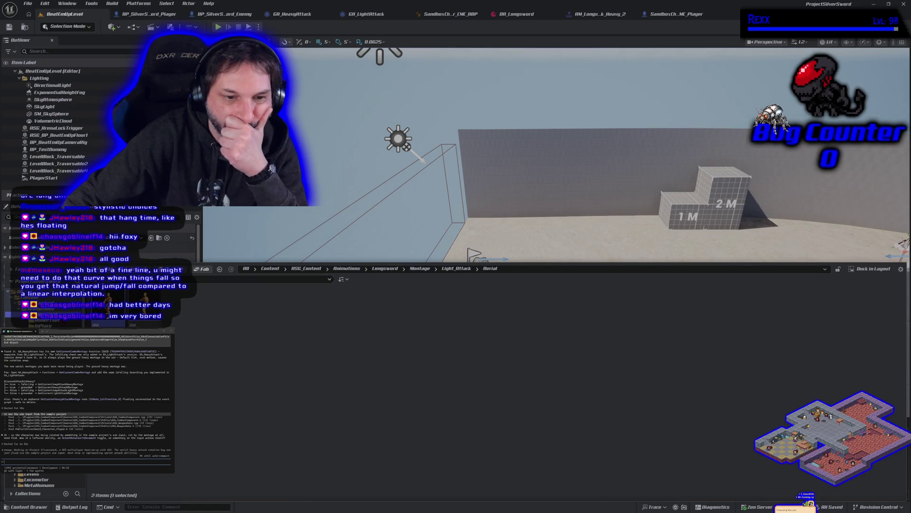
- Browse to Longsword > Update > RootMotion, filter by 'jump', and open Longs_JumpAttack_R
left_click(385, 269)
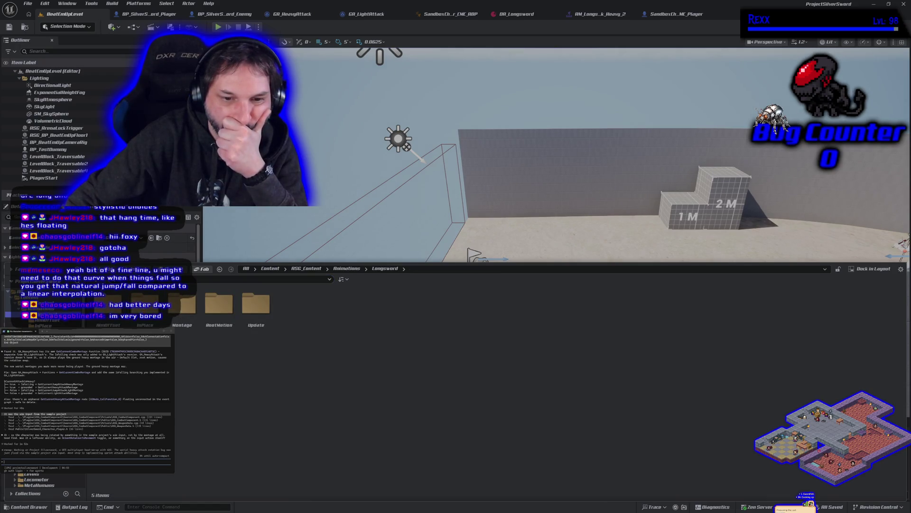
double_click(255, 306)
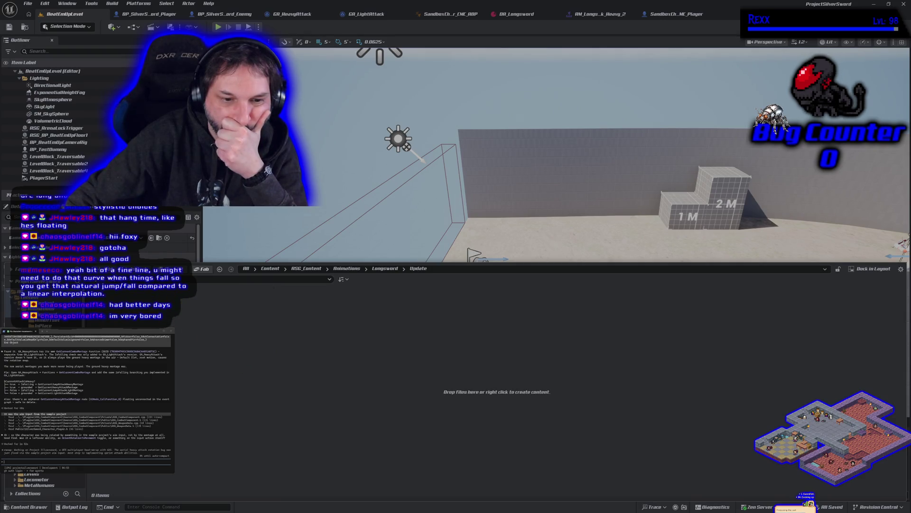
left_click(45, 337)
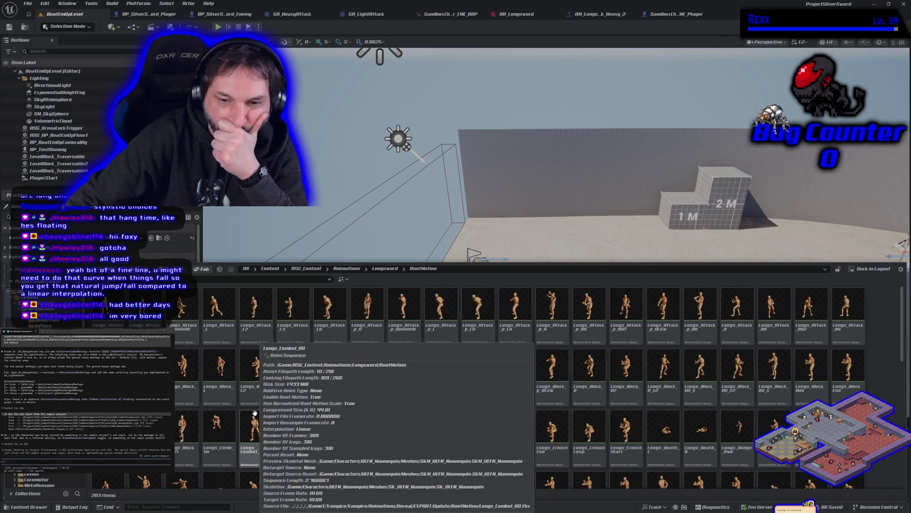
scroll(254, 412, "down", 1)
scroll(324, 454, "down", 3)
scroll(324, 449, "down", 3)
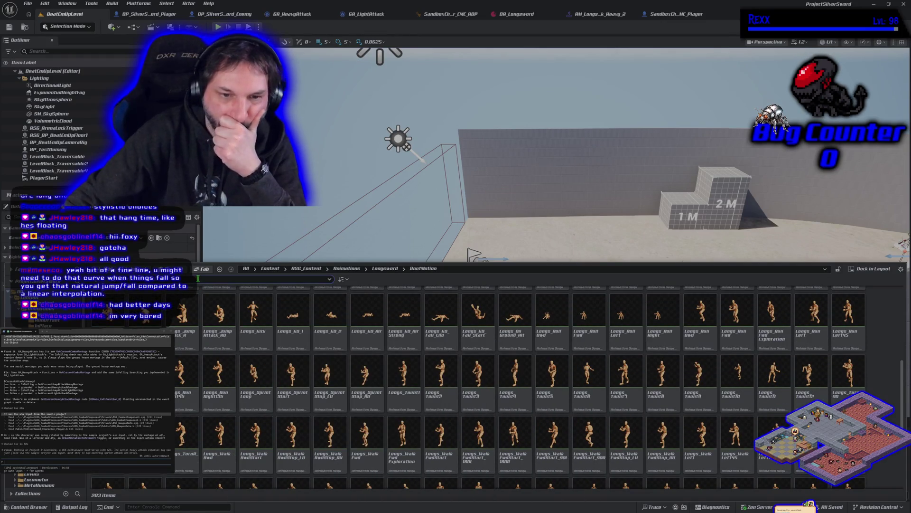
type("jump")
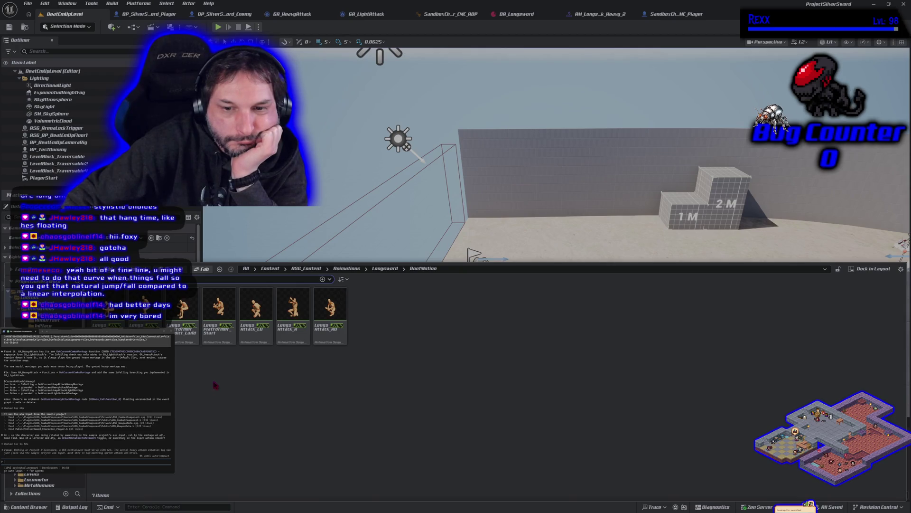
mouse_move(266, 336)
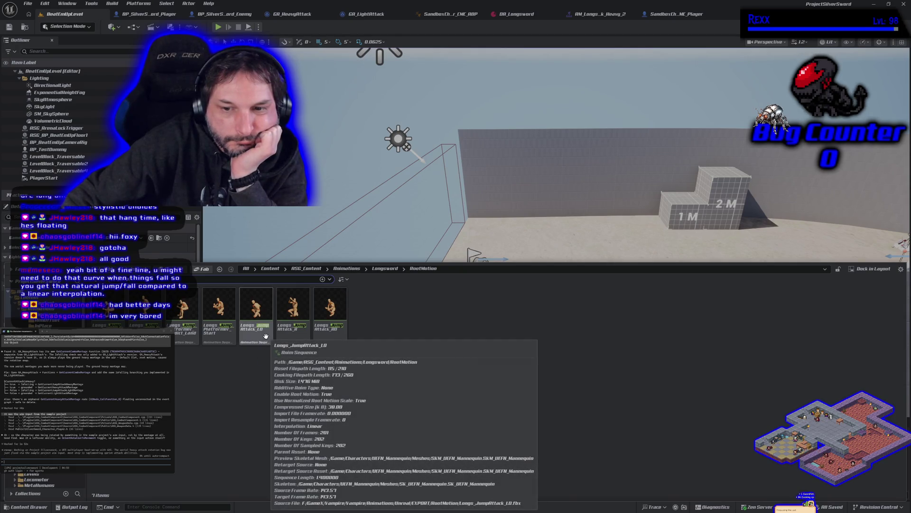
double_click(298, 326)
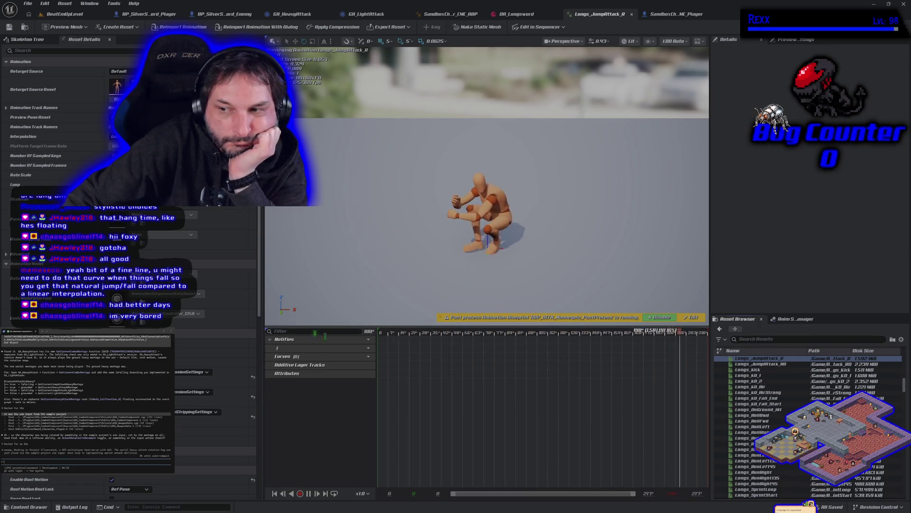
- Preview Longs_JumpAttack_RD and Longs_JumpAttack_LD back and forth in the animation editor
left_click(769, 364)
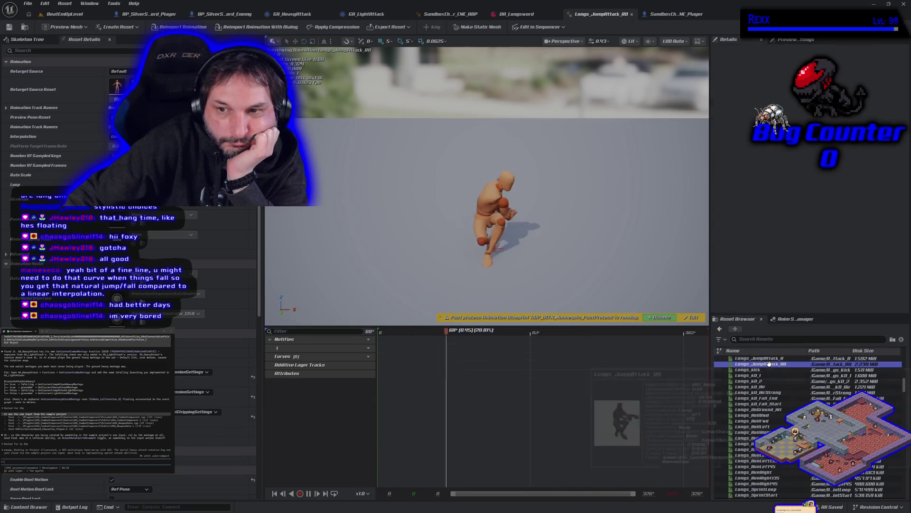
double_click(770, 364)
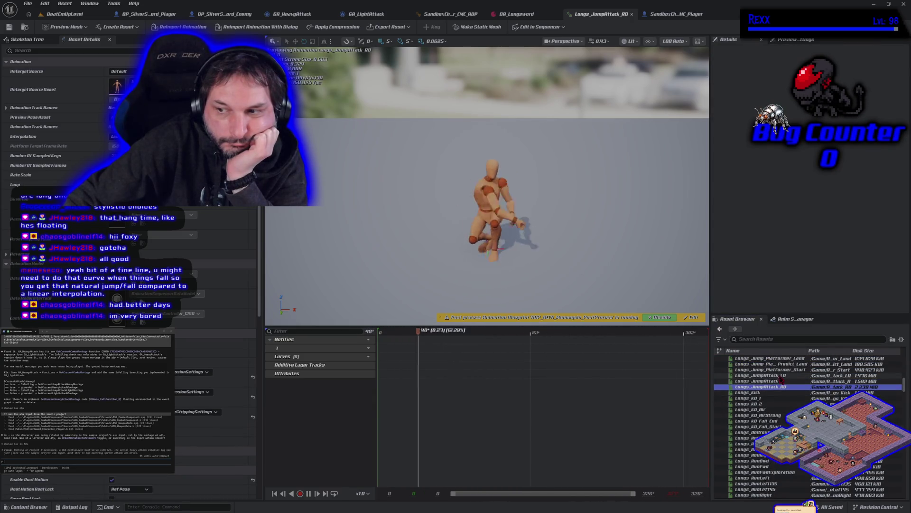
double_click(778, 375)
mouse_move(778, 375)
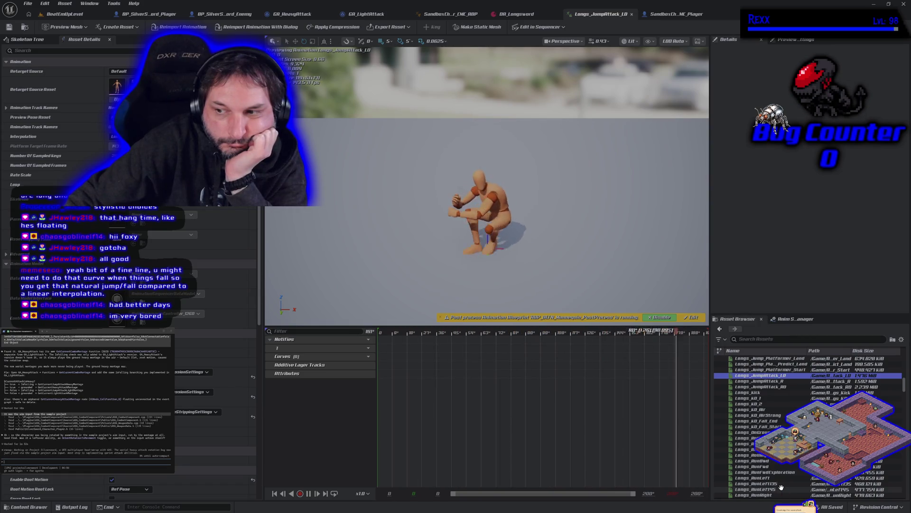
double_click(786, 387)
double_click(787, 376)
double_click(782, 387)
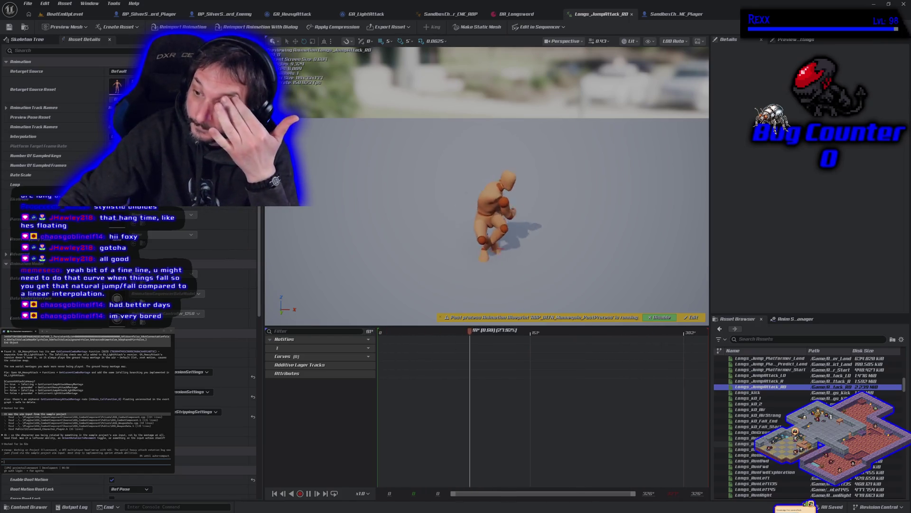
- Preview Longs_Jump_Platformer_Land, Start and Fall, then switch to Longs_JumpAttack_LD
scroll(783, 417, "up", 2)
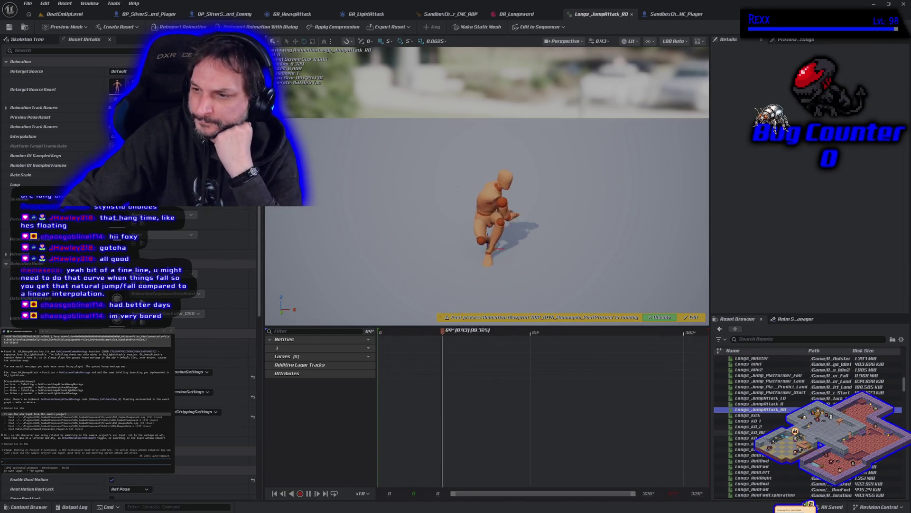
left_click(783, 381)
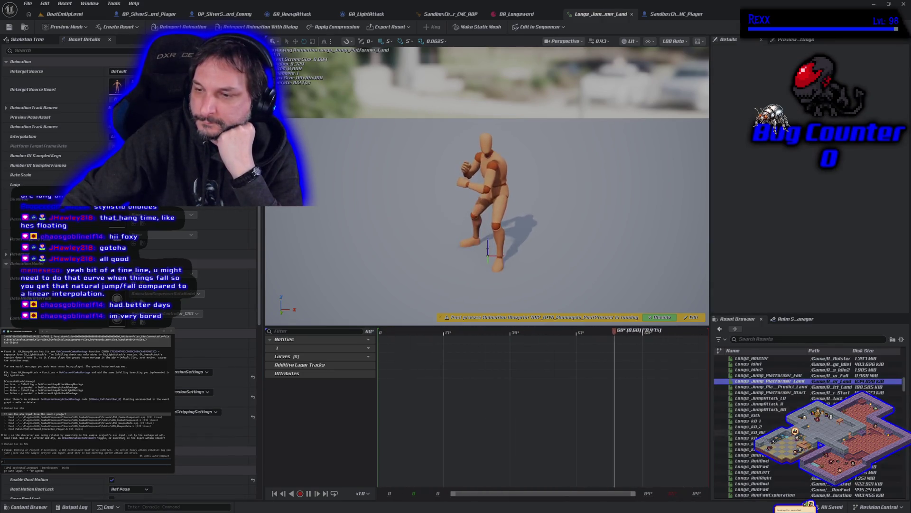
left_click(797, 392)
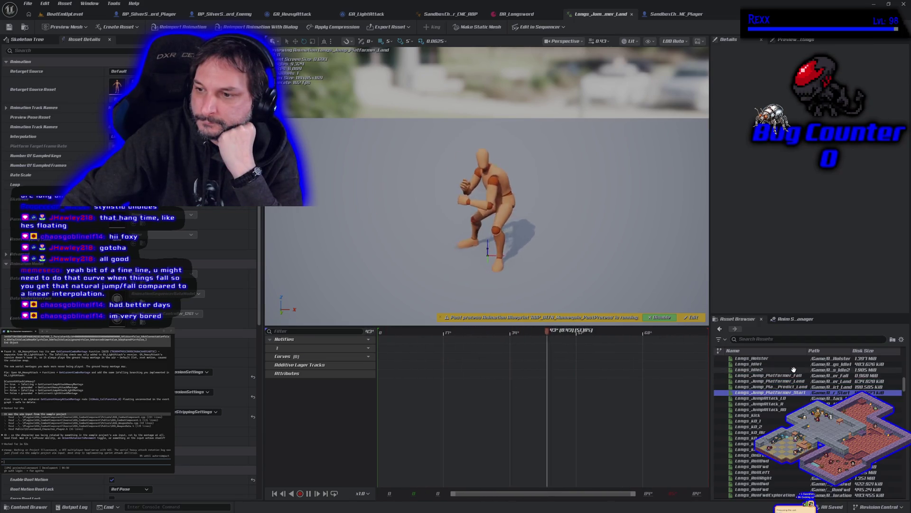
left_click(793, 376)
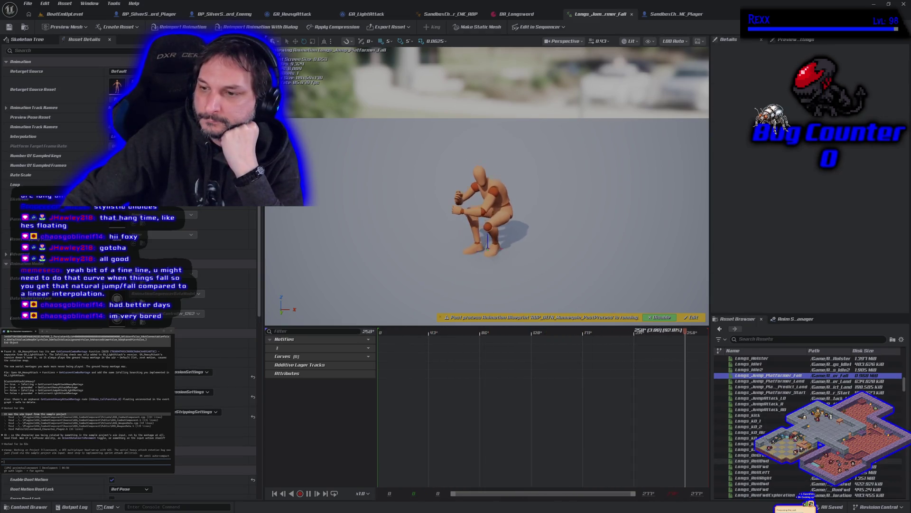
left_click(782, 397)
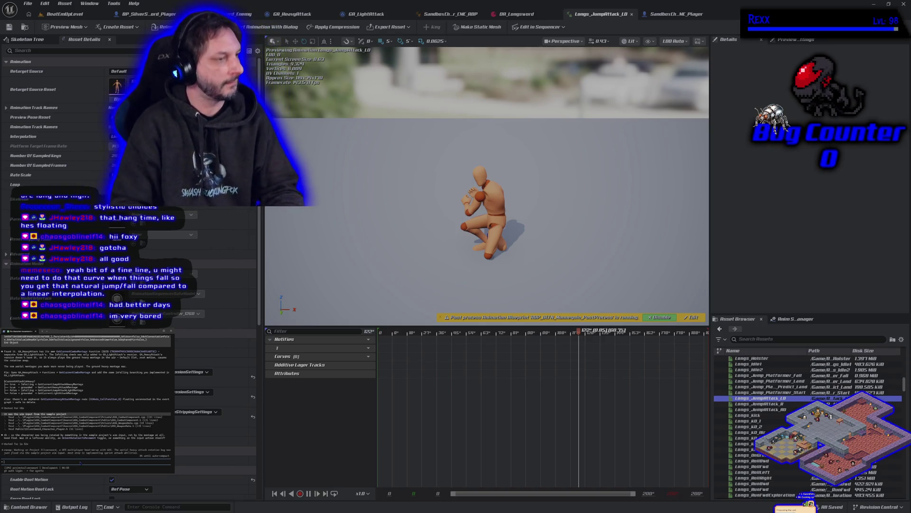
- Type and submit a prompt in the terminal's agent box commenting on the jump attack animation
type("ok")
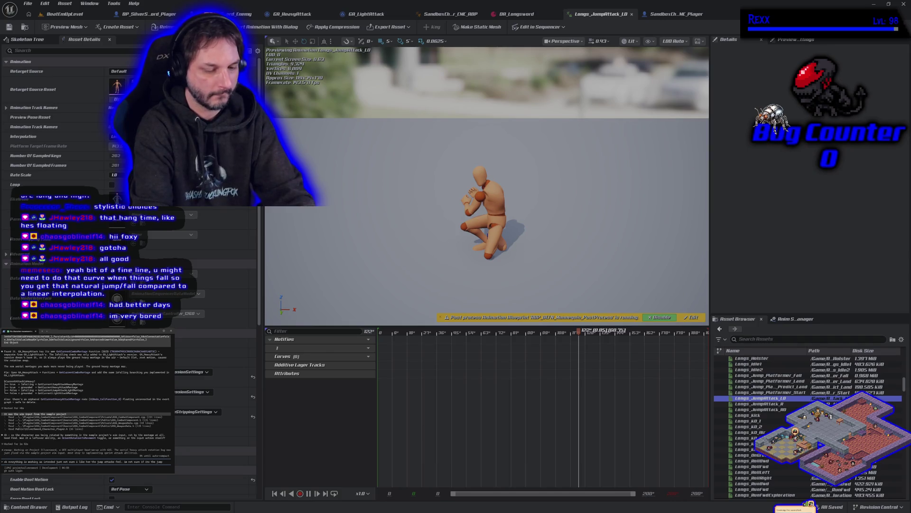
type("itsel")
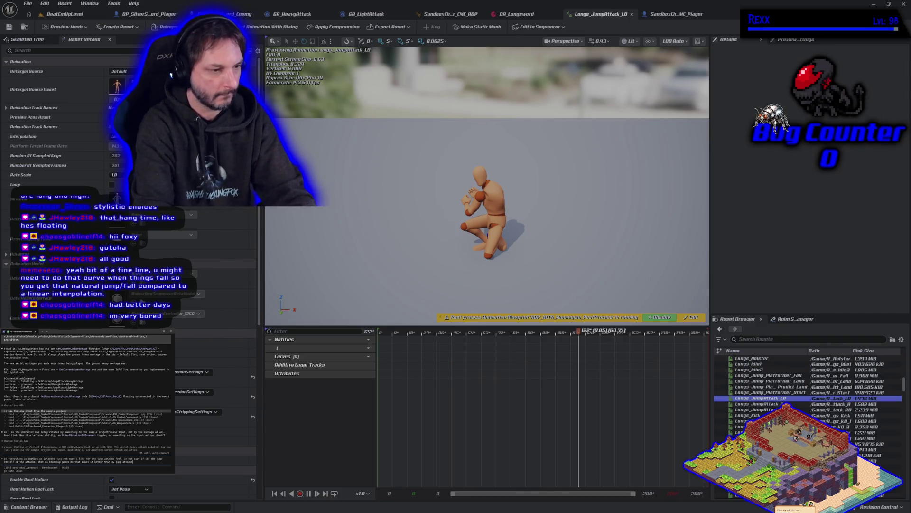
key("Return")
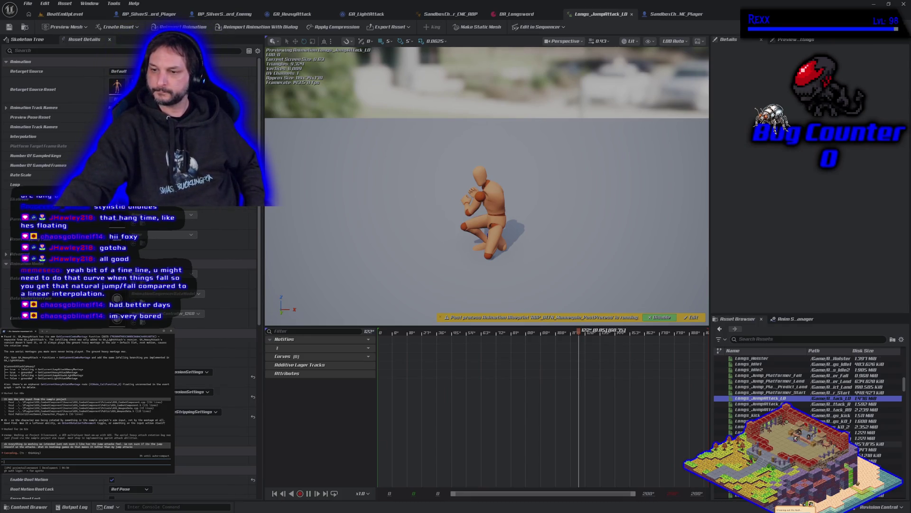
- Preview Longs_KO_AirStrong, then switch the preview to Longs_Kick
scroll(784, 404, "down", 3)
scroll(760, 413, "down", 2)
scroll(806, 427, "up", 2)
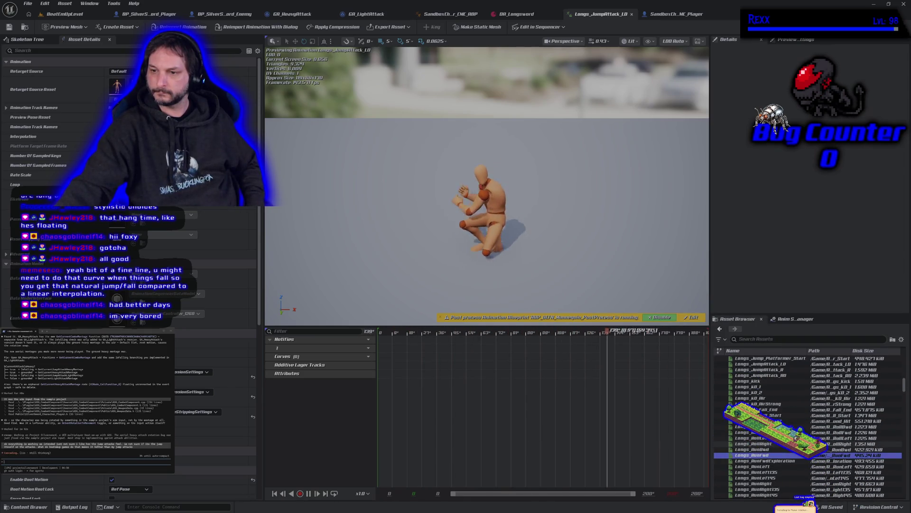
scroll(759, 427, "up", 2)
left_click(755, 437)
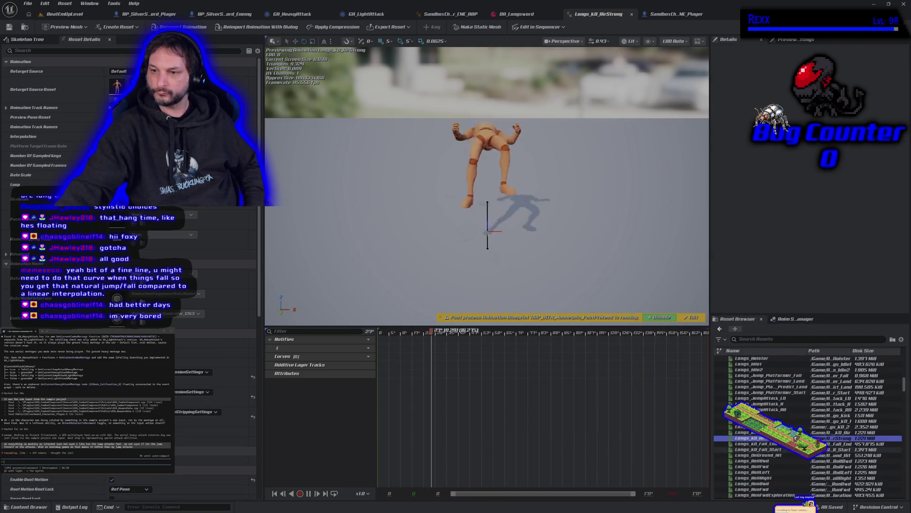
left_click(763, 415)
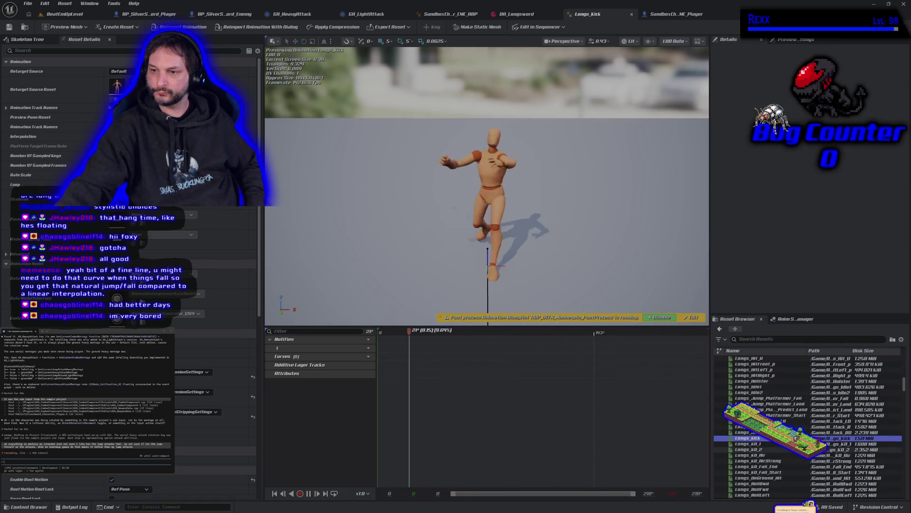
- Scroll up the Asset Browser and open Longs_Combo1_RD for preview
scroll(807, 427, "up", 4)
scroll(806, 427, "up", 2)
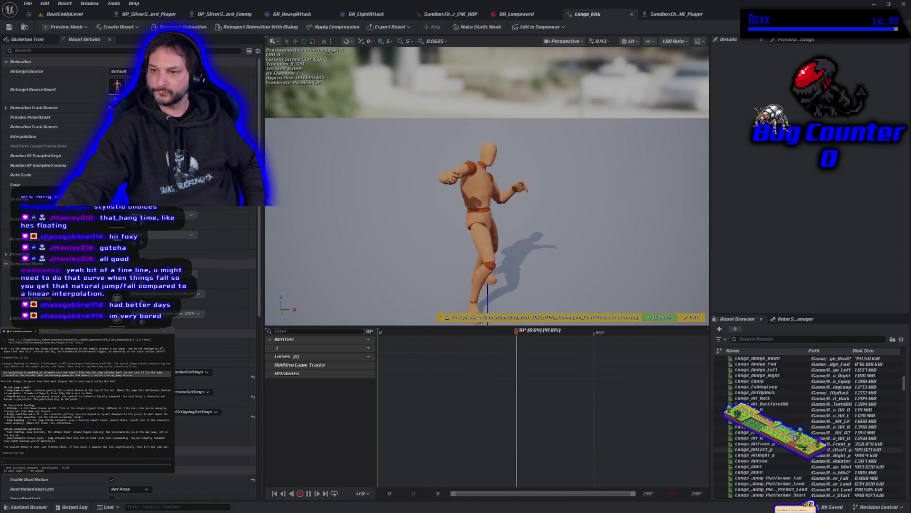
scroll(806, 418, "up", 2)
scroll(807, 427, "up", 7)
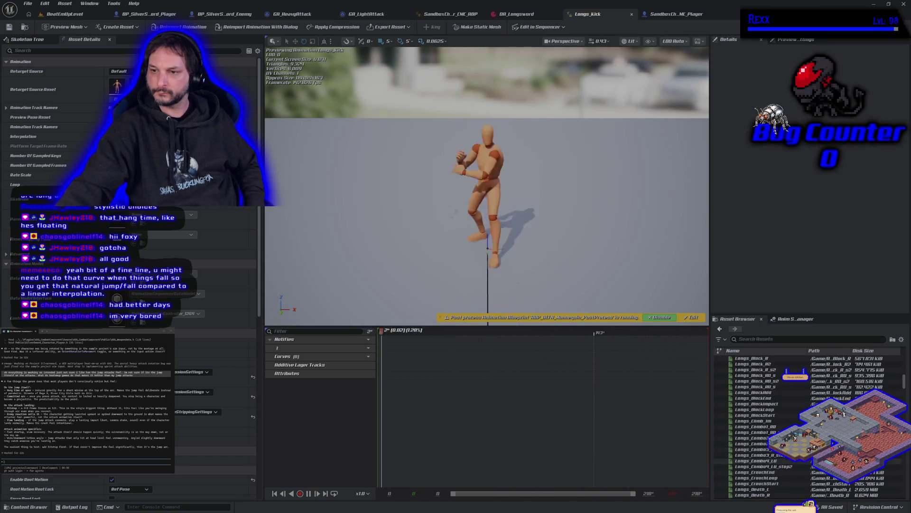
double_click(760, 426)
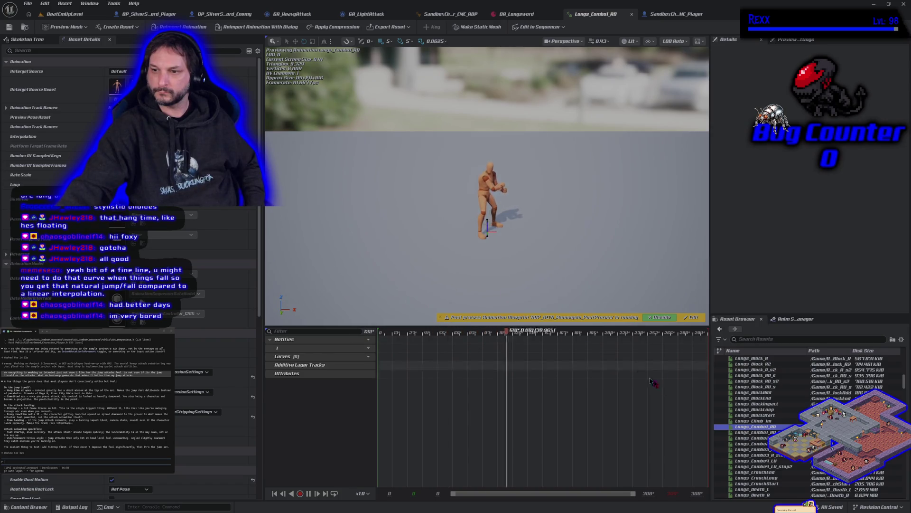
- Preview Longs_Combo1_RD_stop2, Longs_Combo2_LD, Longs_Combo3_R and Longs_Combo4_LU in turn
double_click(763, 432)
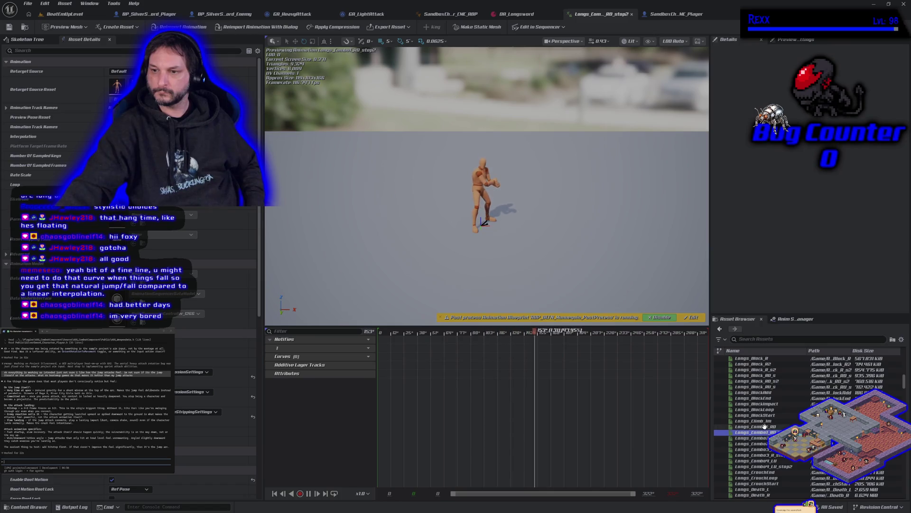
double_click(764, 438)
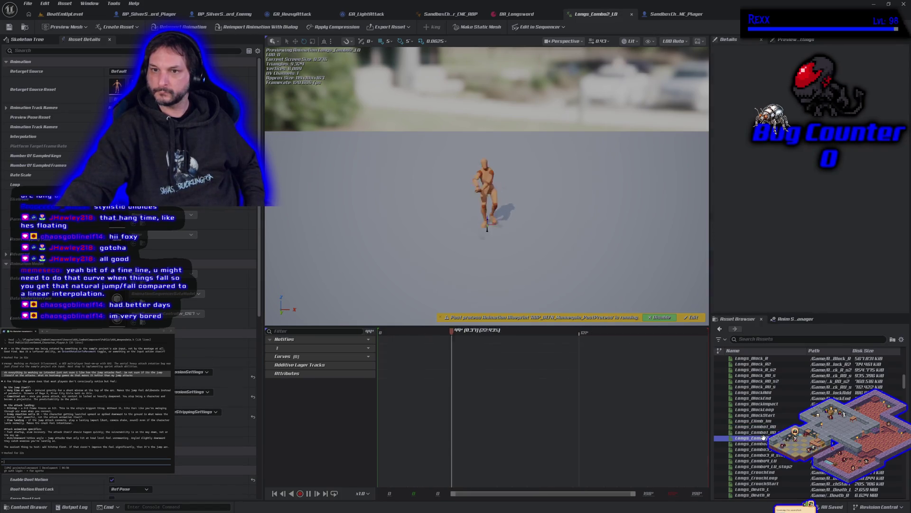
mouse_move(764, 438)
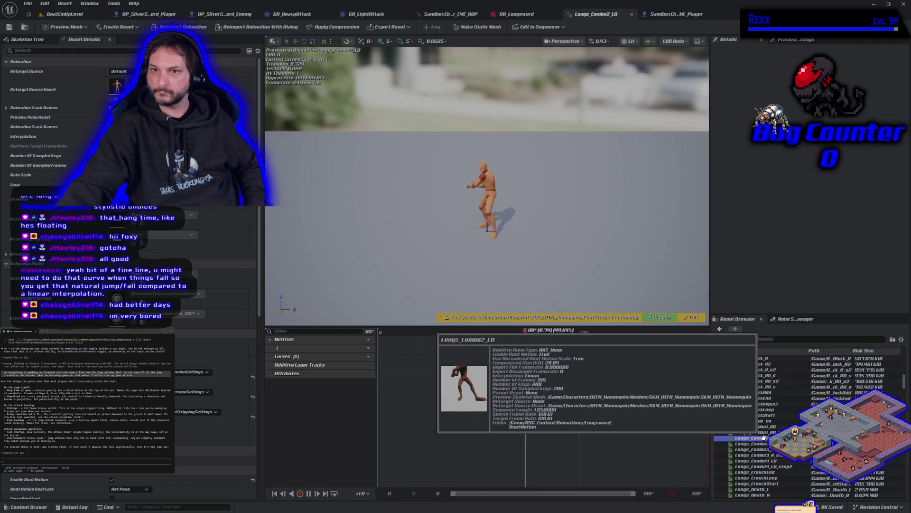
double_click(759, 449)
mouse_move(759, 449)
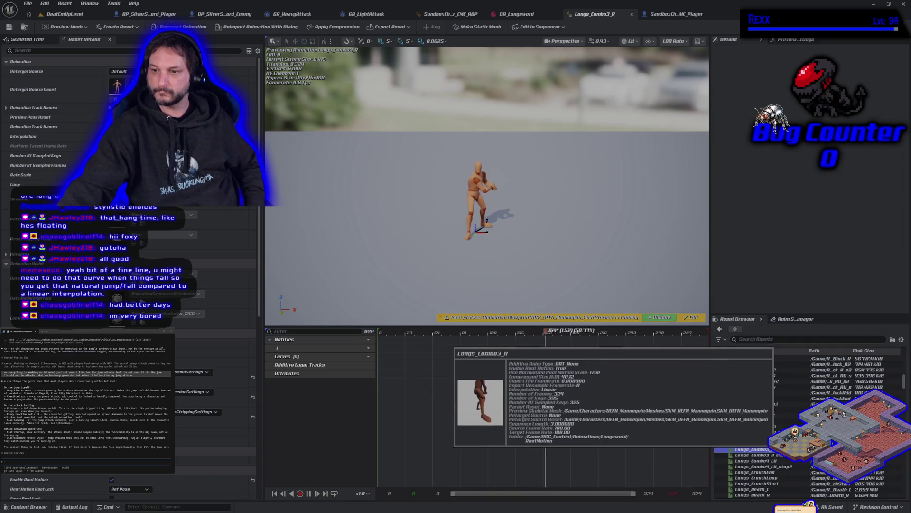
left_click(778, 460)
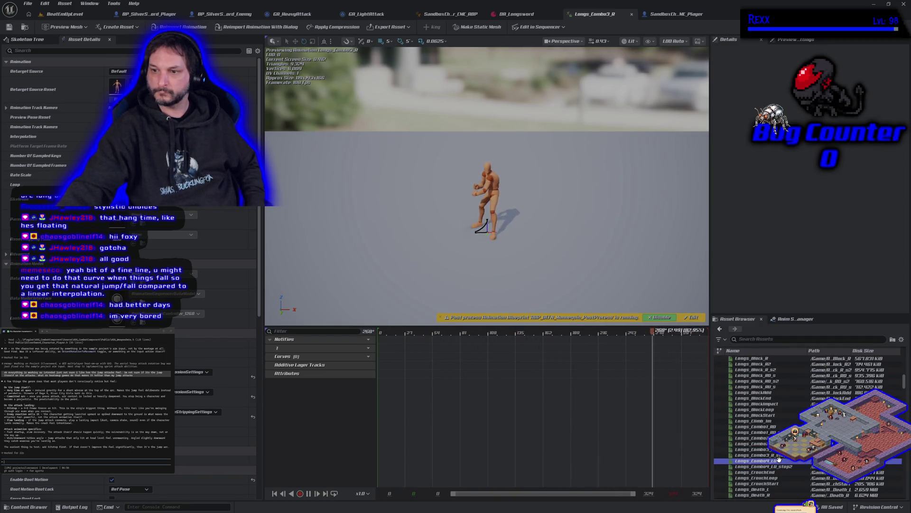
double_click(779, 460)
mouse_move(779, 460)
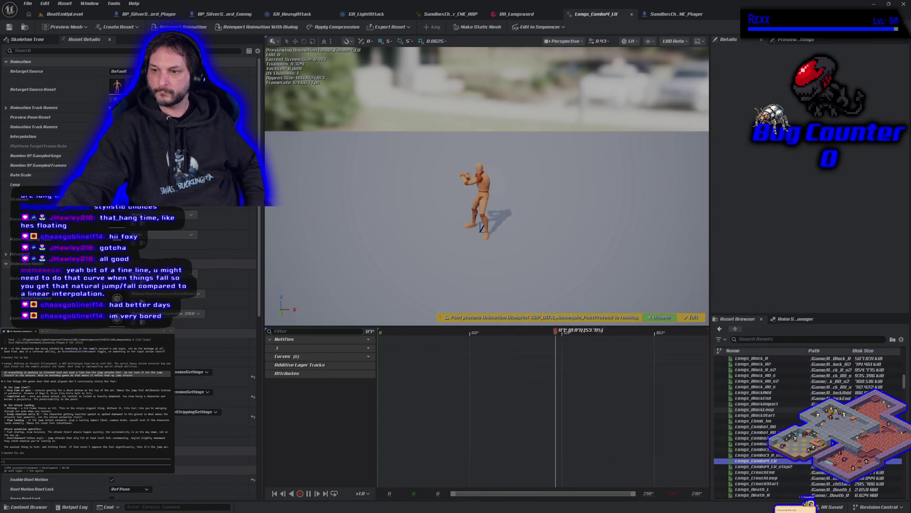
- Scroll up to preview LS_SprintBash, then open LS_AttackThrust
scroll(779, 427, "up", 5)
scroll(779, 428, "up", 3)
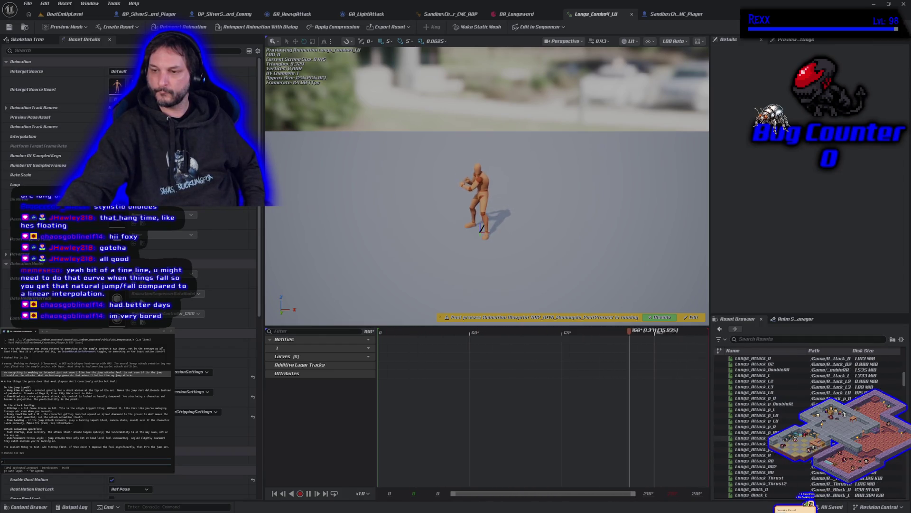
scroll(779, 427, "up", 1)
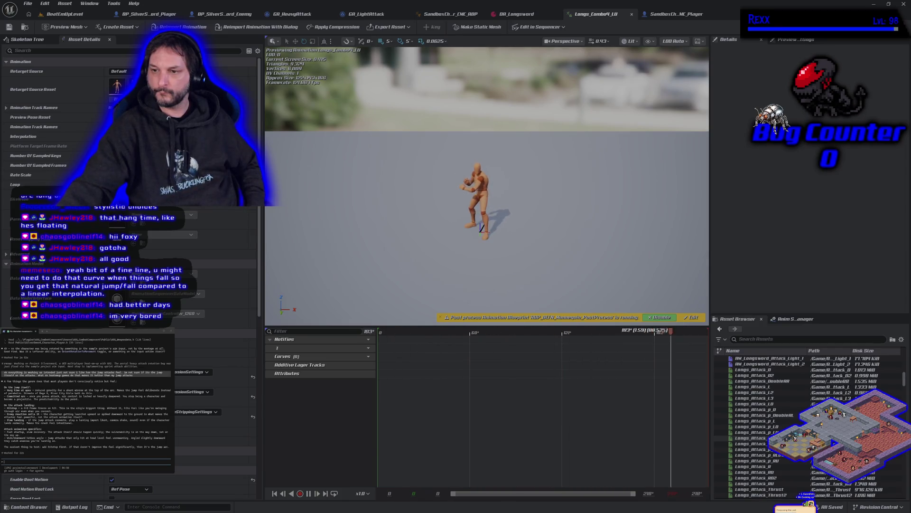
scroll(778, 427, "up", 8)
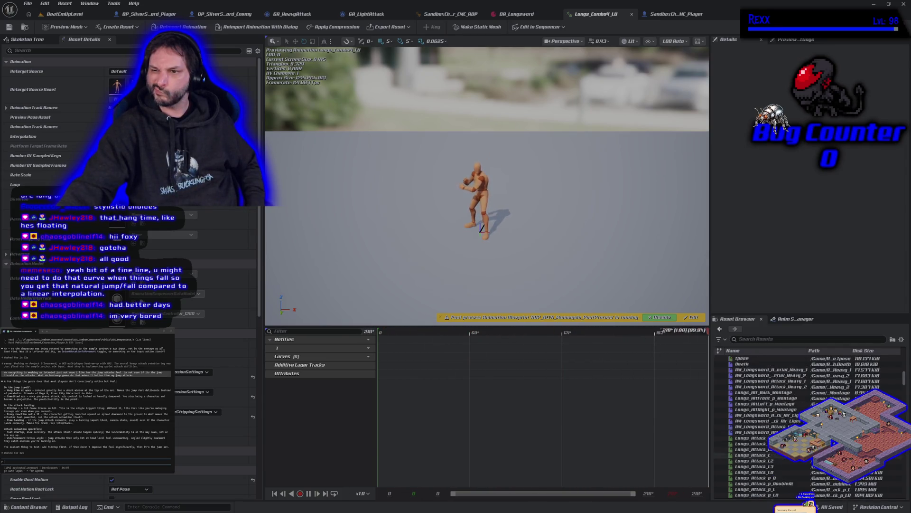
scroll(773, 420, "up", 1)
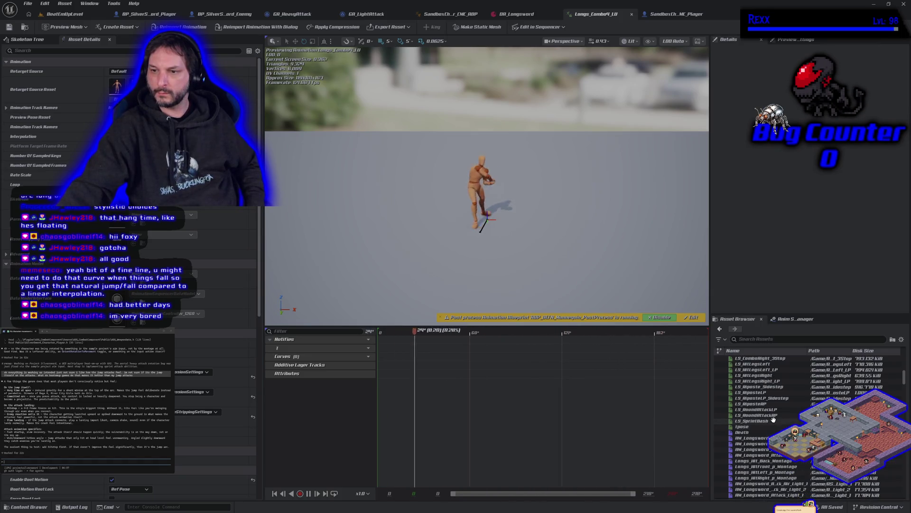
left_click(773, 421)
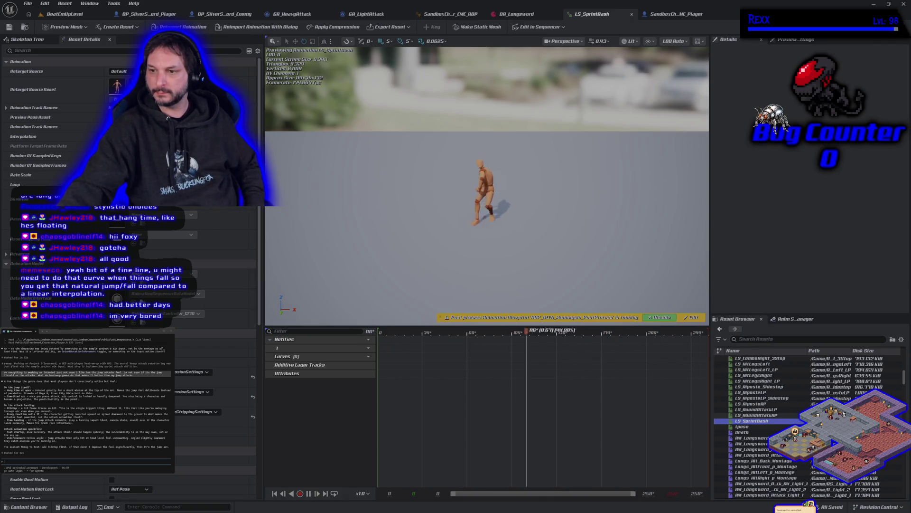
scroll(773, 421, "up", 5)
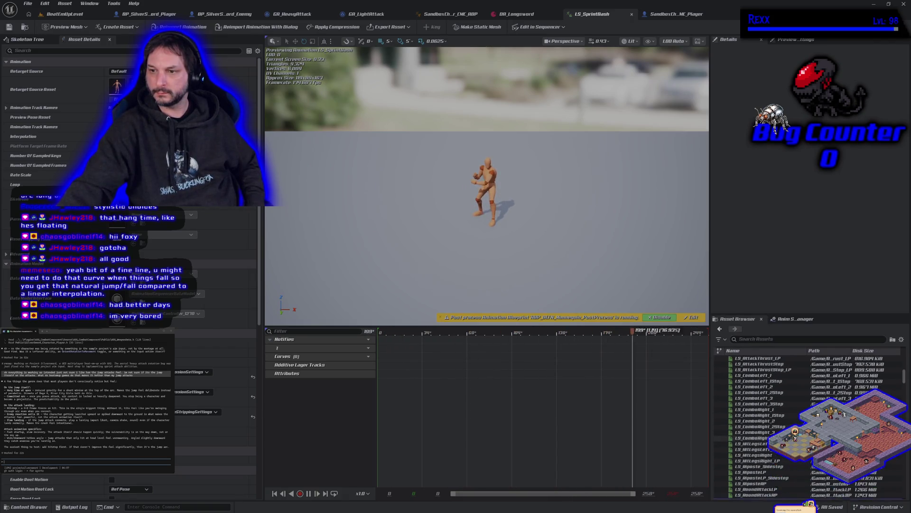
scroll(783, 420, "up", 3)
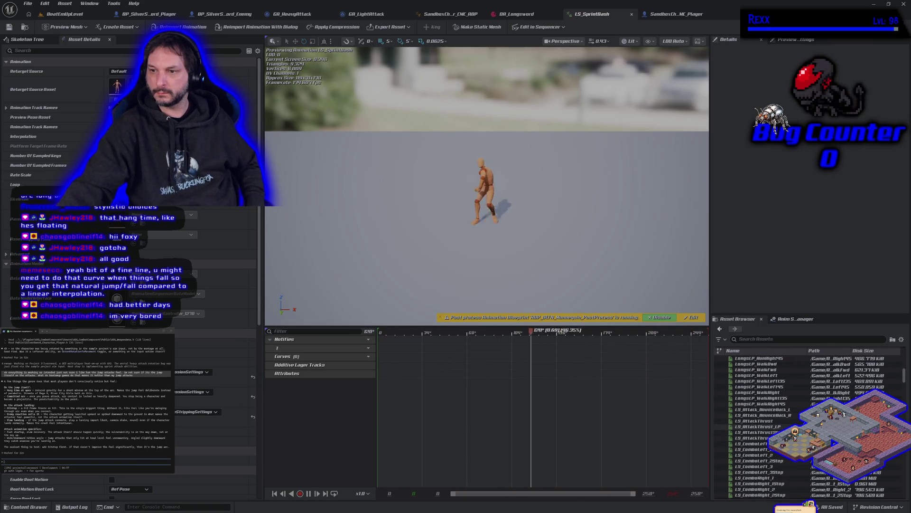
double_click(782, 421)
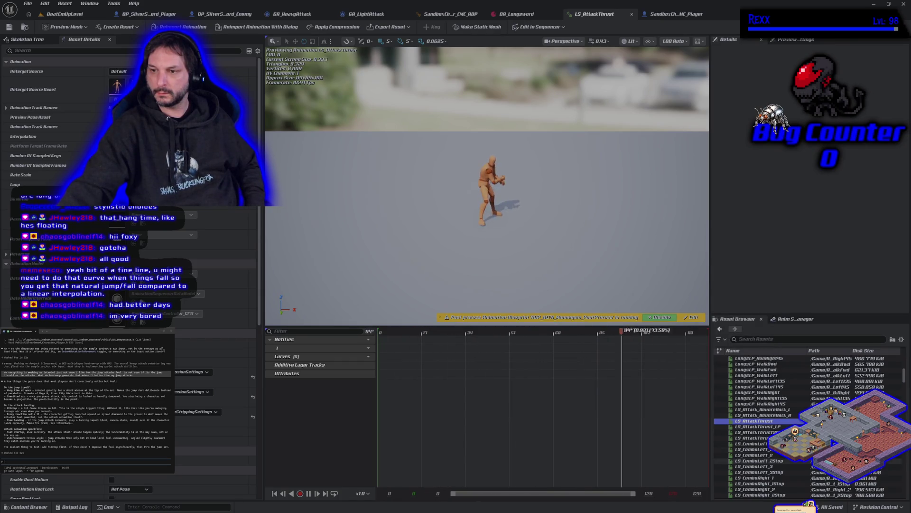
- Find LS_AttackThrust_LP in the Asset Browser list and open it for preview
scroll(782, 420, "up", 2)
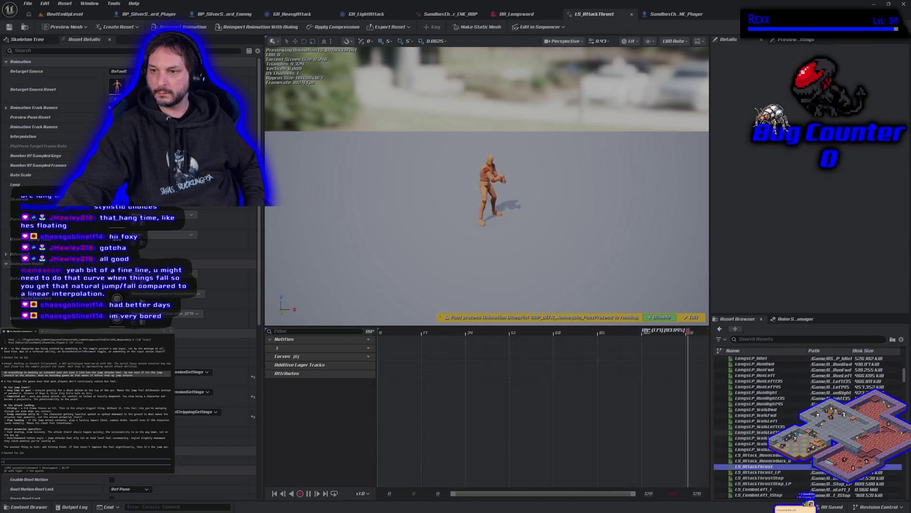
scroll(782, 420, "up", 3)
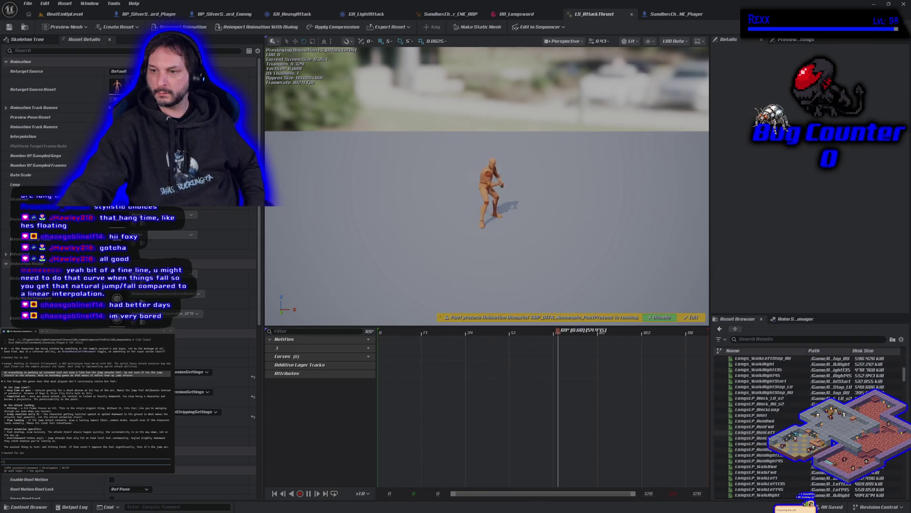
scroll(782, 420, "down", 4)
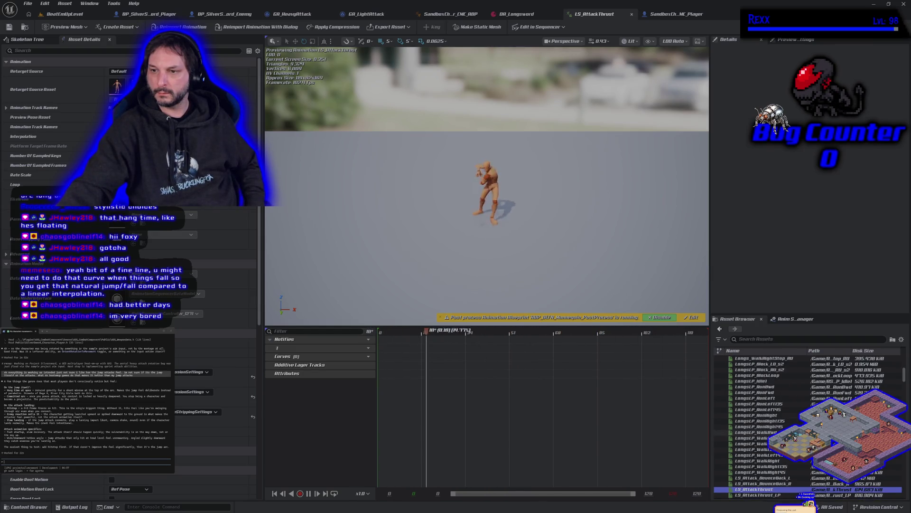
scroll(783, 421, "down", 2)
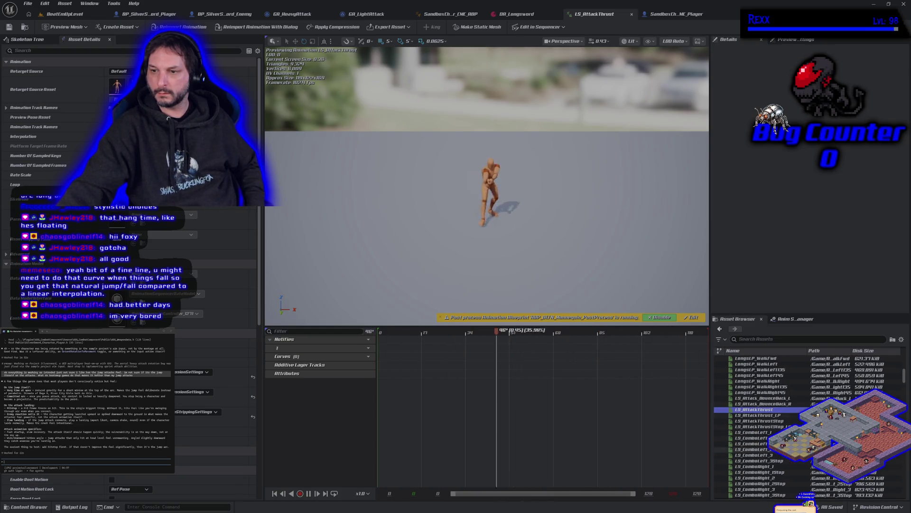
double_click(784, 415)
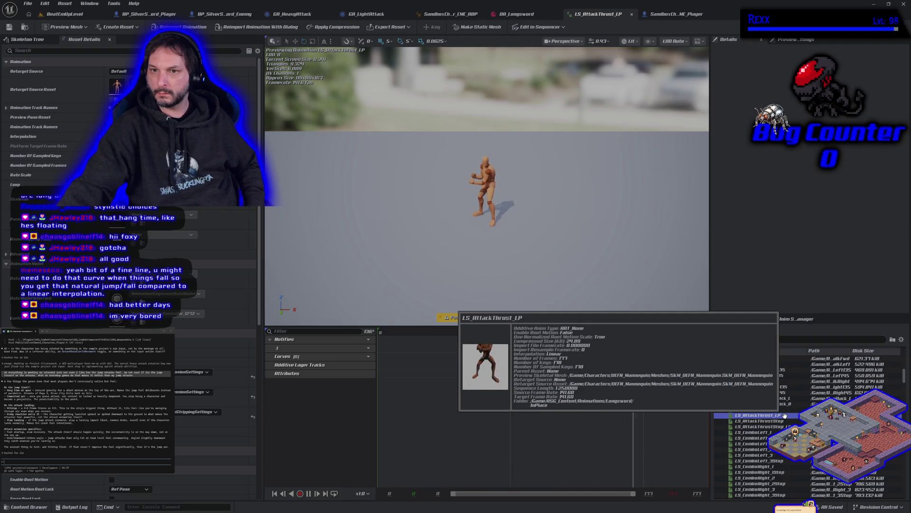
scroll(784, 416, "down", 4)
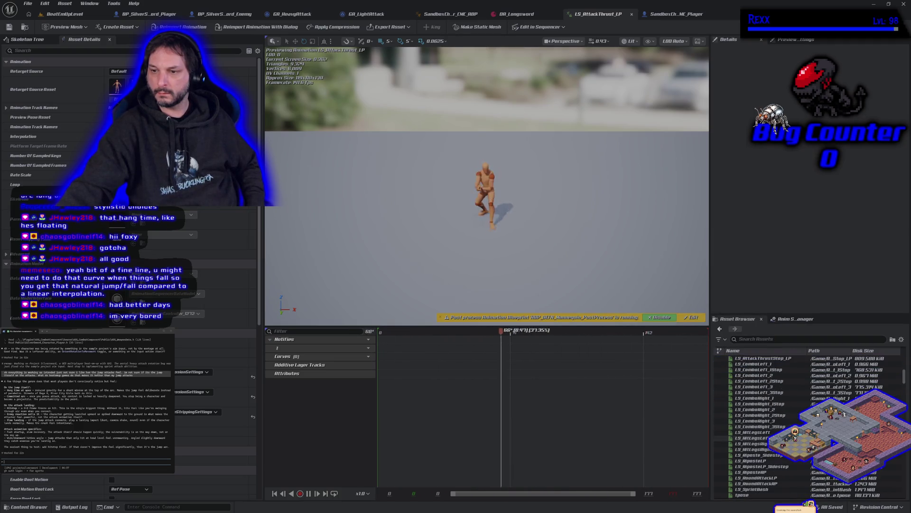
scroll(785, 415, "up", 8)
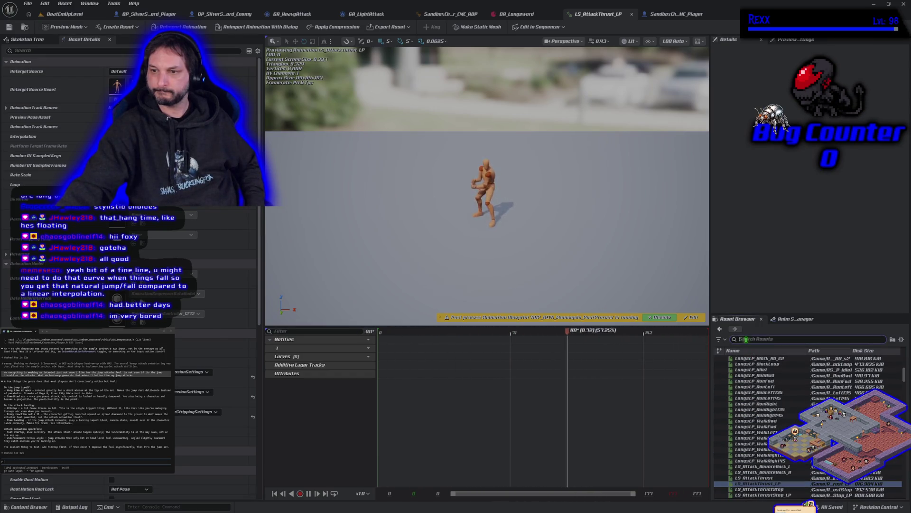
- Filter the animation assets to 'attack' and preview Longs_Attack_D
type("dttack")
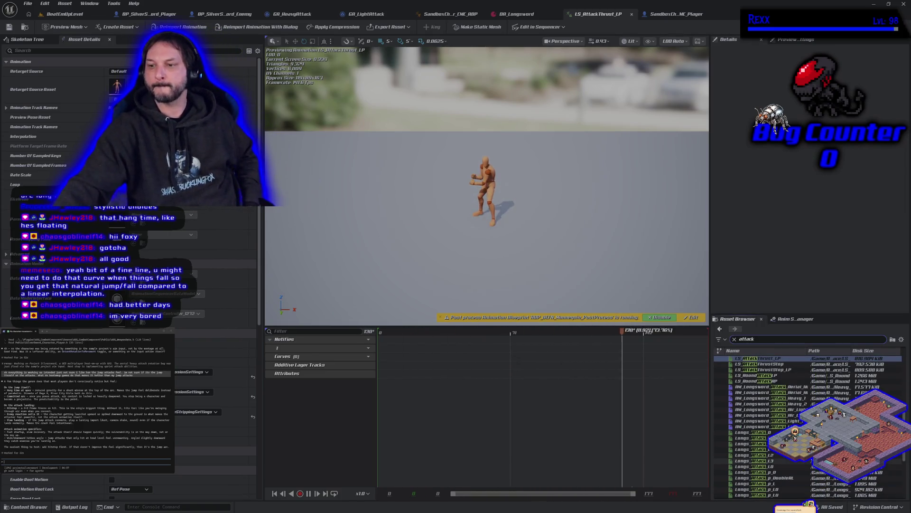
left_click(752, 432)
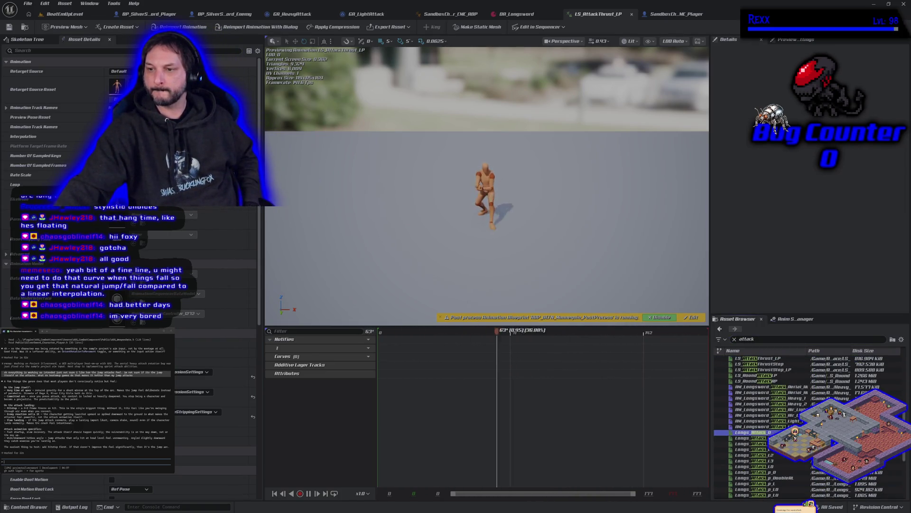
scroll(807, 427, "down", 2)
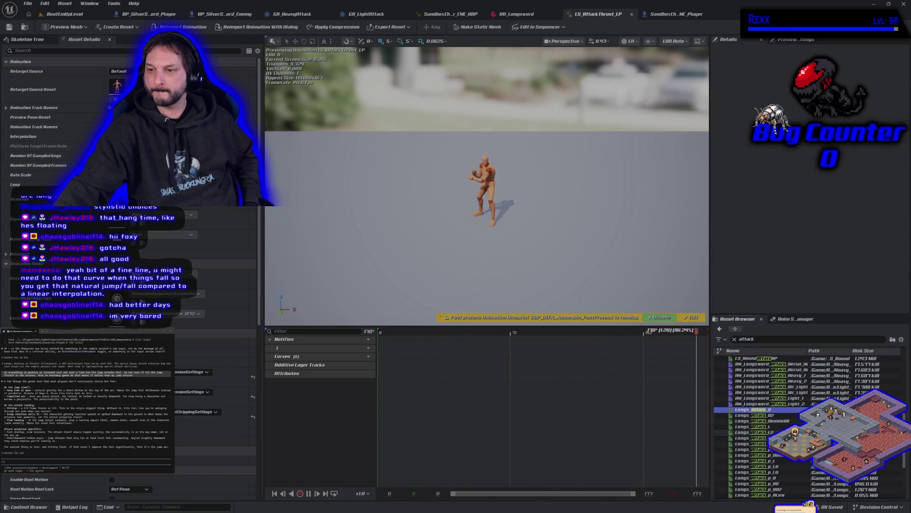
scroll(807, 428, "down", 4)
scroll(807, 427, "down", 3)
scroll(807, 427, "down", 1)
scroll(807, 428, "down", 1)
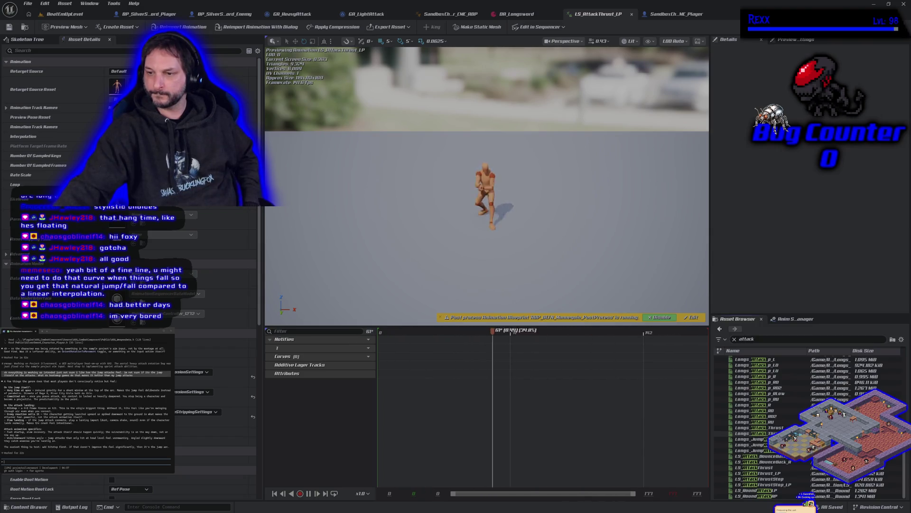
- Try LS_Attack_BounceBack_L and LS_RoundAttackLP, then open Longs_Attack_Thrust for preview
double_click(754, 456)
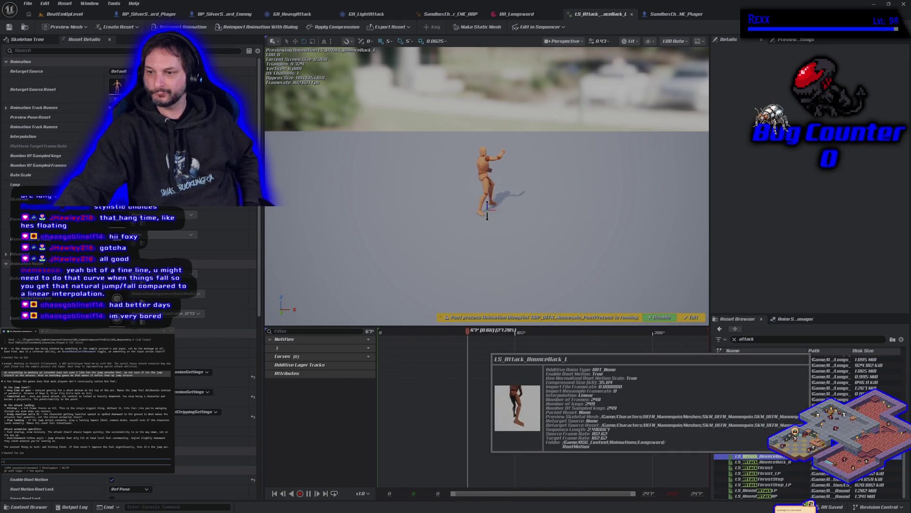
left_click(798, 491)
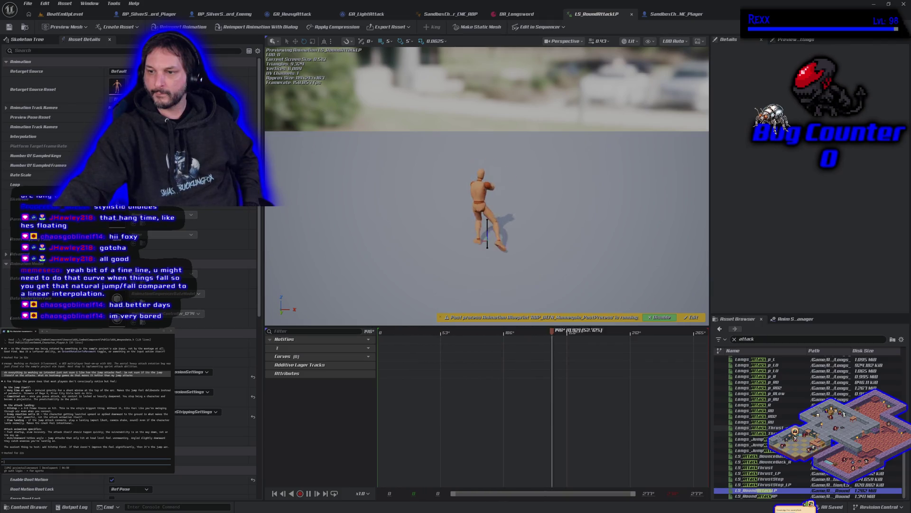
left_click(759, 428)
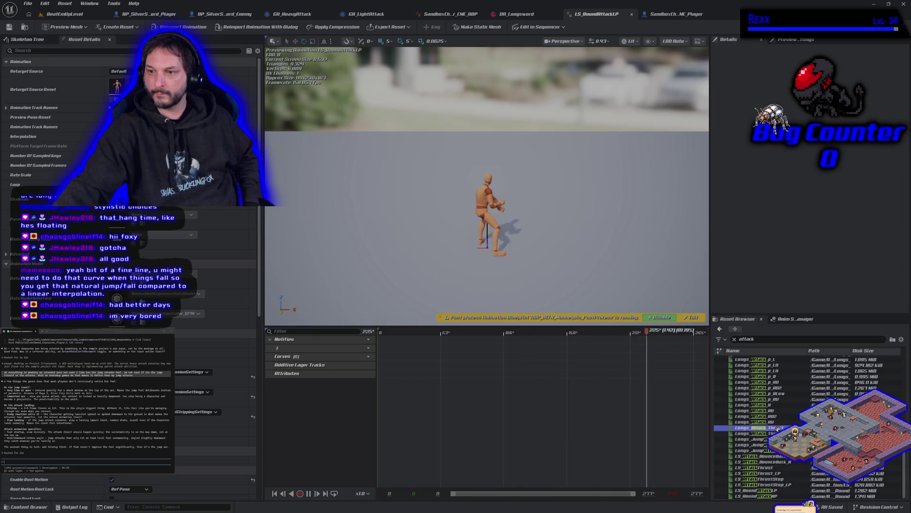
double_click(780, 428)
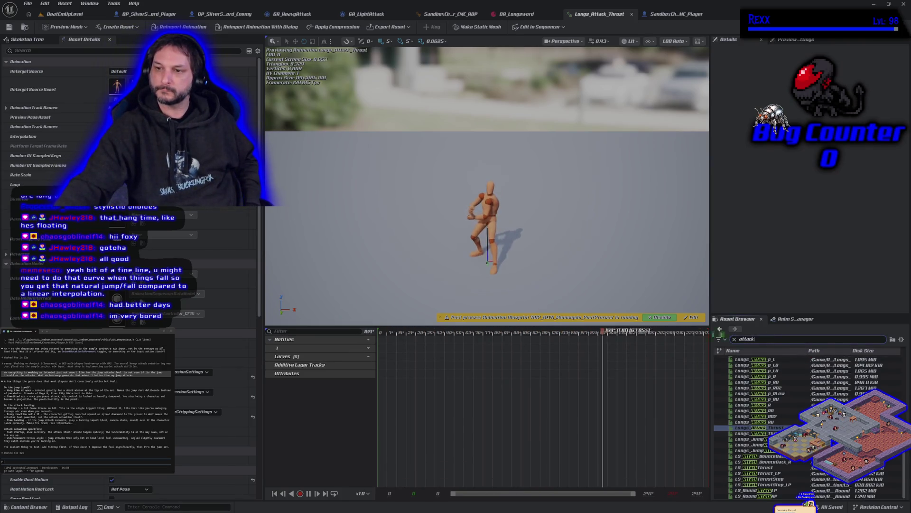
key("ctrl+a")
- Search the animation assets for 'sprint' and bring up the LS_SprintDash sprint-attack clip
type("spri")
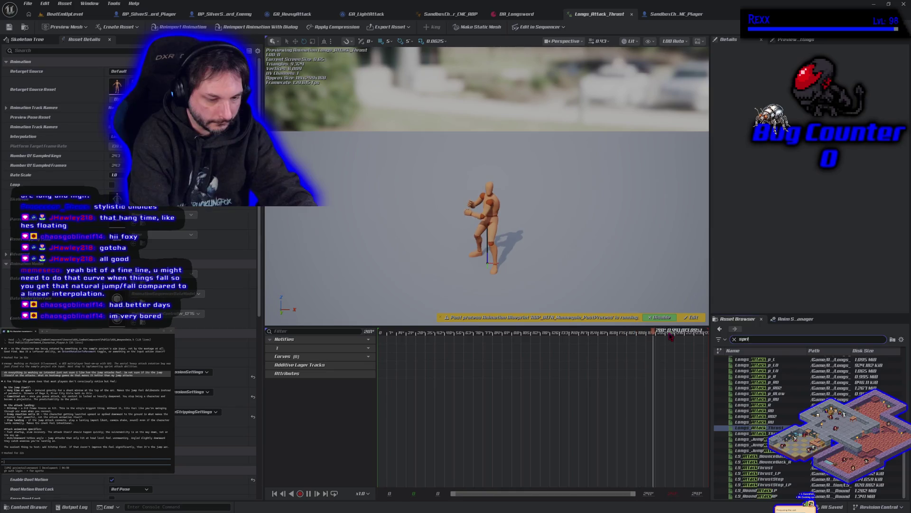
type("nt")
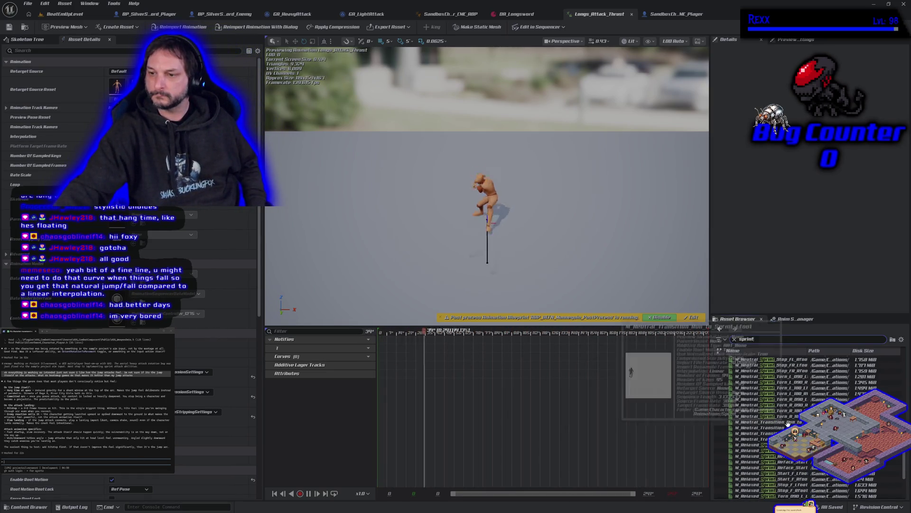
scroll(778, 413, "down", 5)
scroll(790, 424, "down", 4)
scroll(781, 486, "down", 4)
scroll(780, 487, "up", 8)
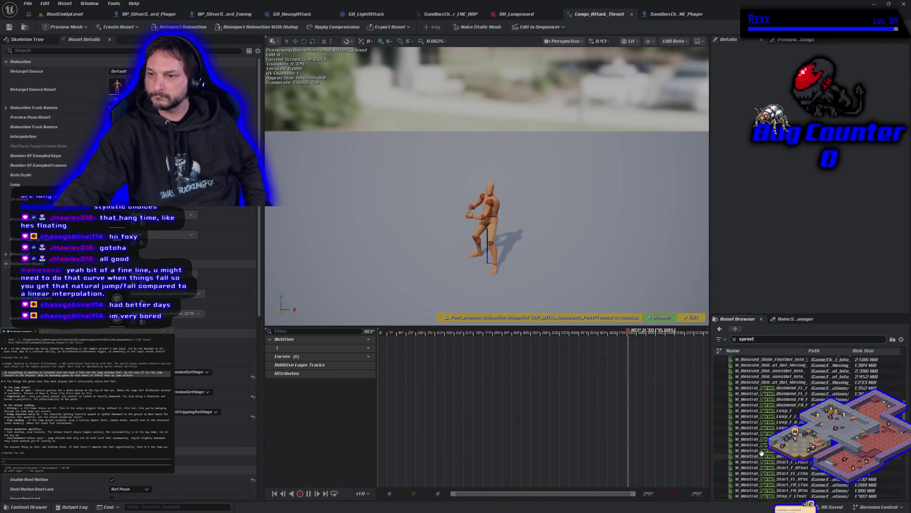
scroll(761, 451, "up", 4)
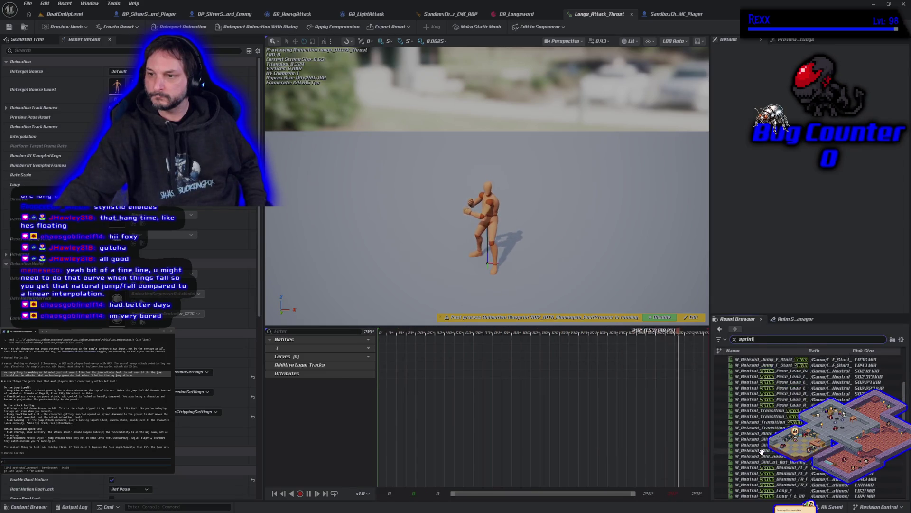
scroll(761, 451, "up", 3)
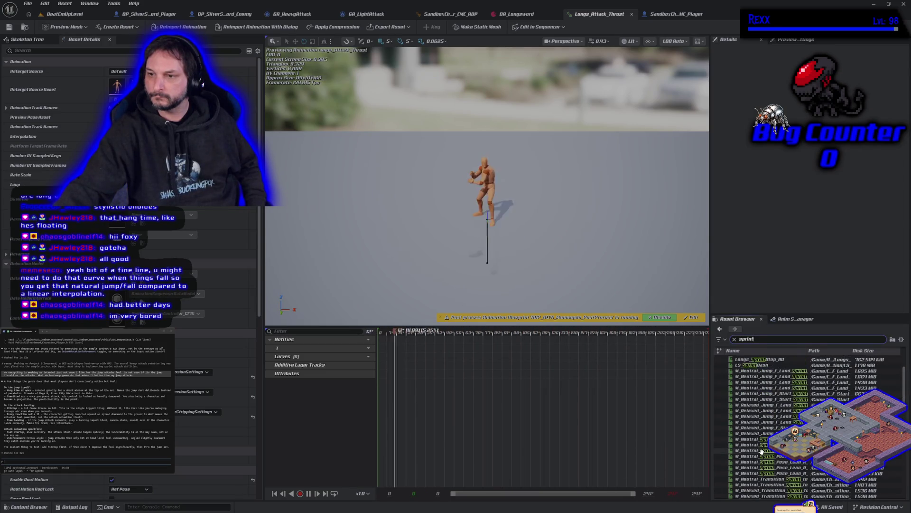
scroll(762, 451, "up", 3)
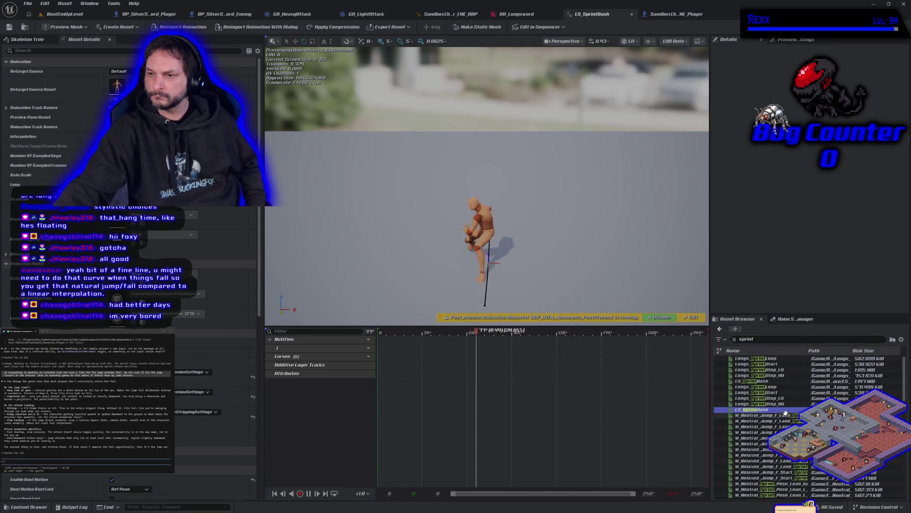
- Clear the 'sprint' search filter to restore the full asset list
mouse_move(779, 410)
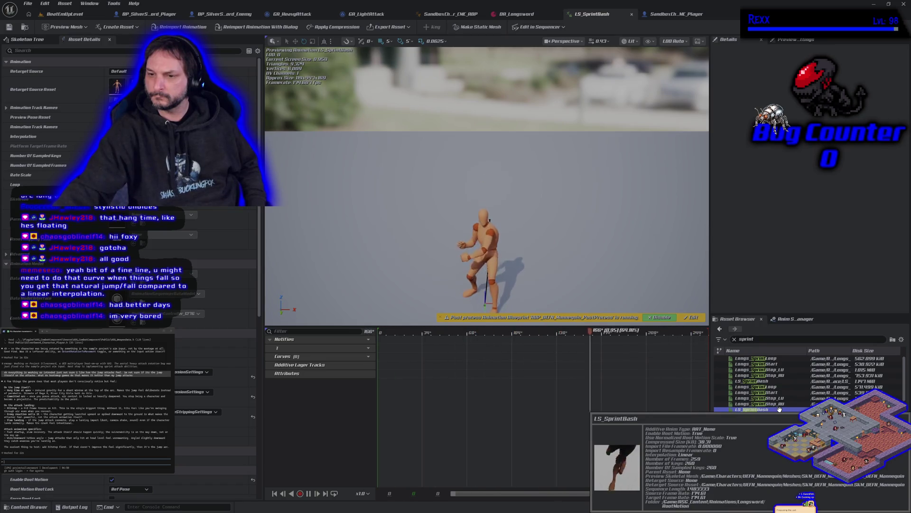
mouse_move(748, 381)
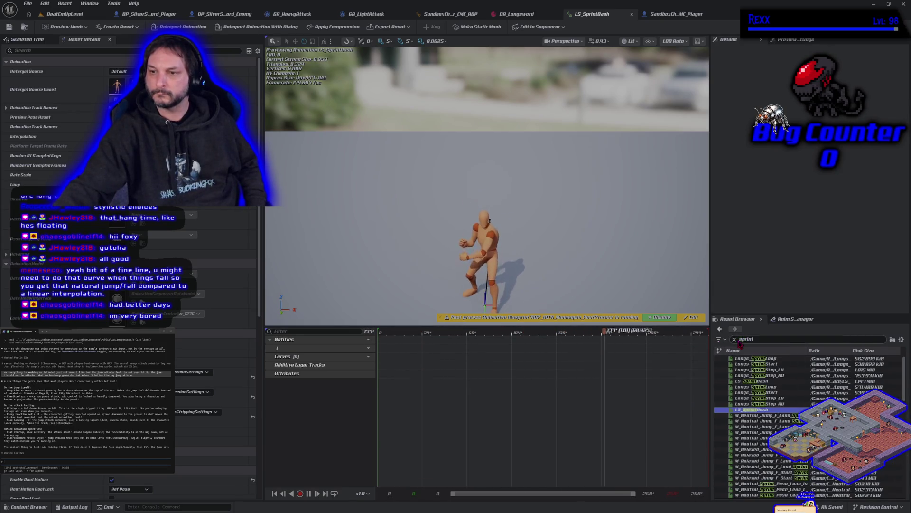
left_click(735, 339)
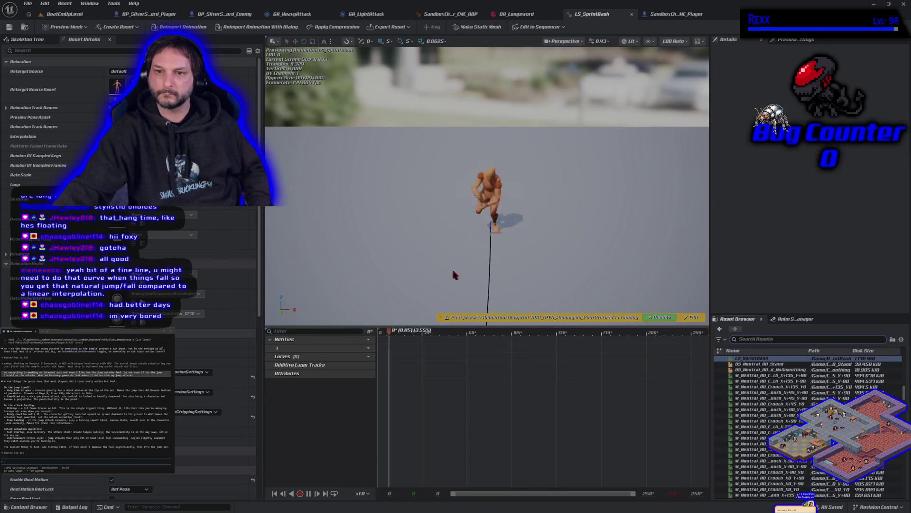